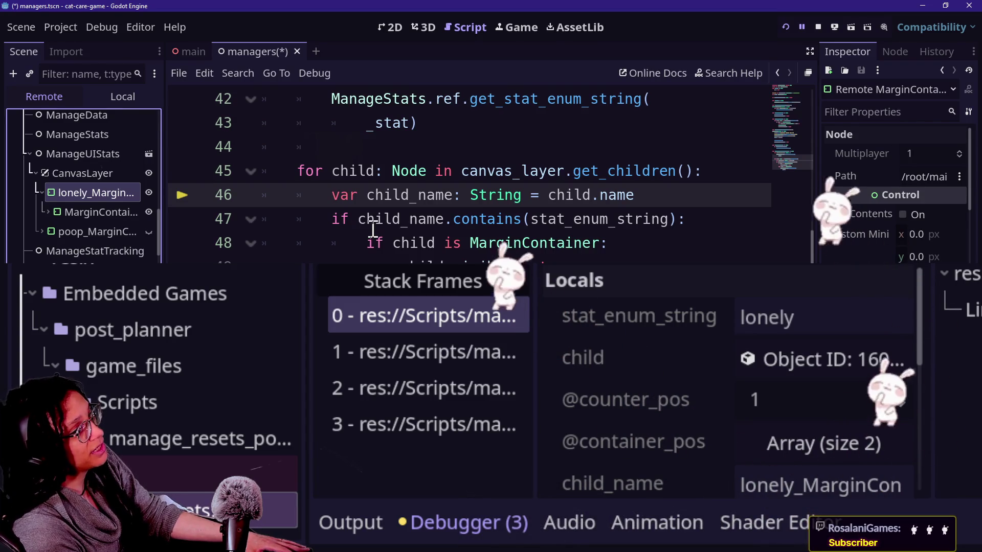
Inspect the elif ProgressBar branch and its get_stat_value call inside the child loop
mouse_move(372, 230)
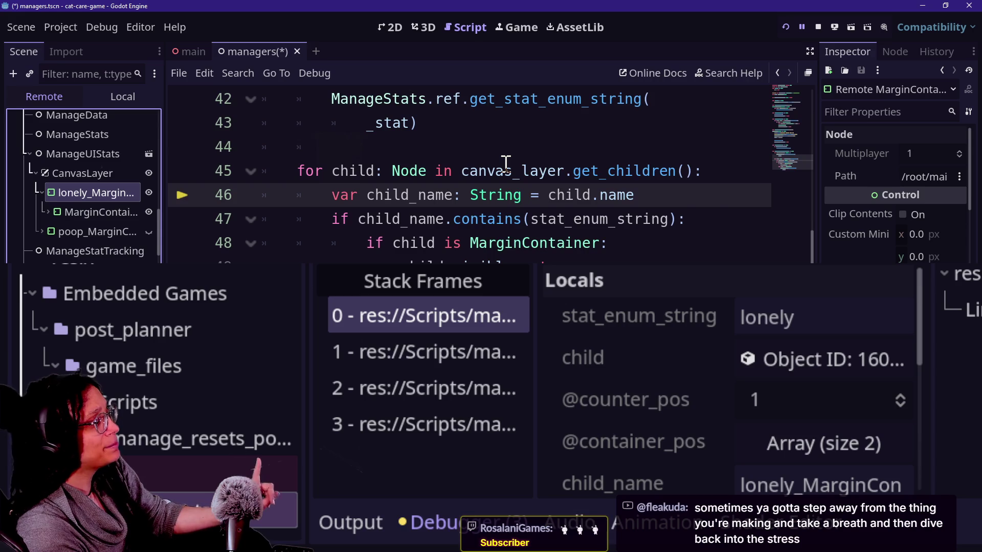
mouse_move(484, 219)
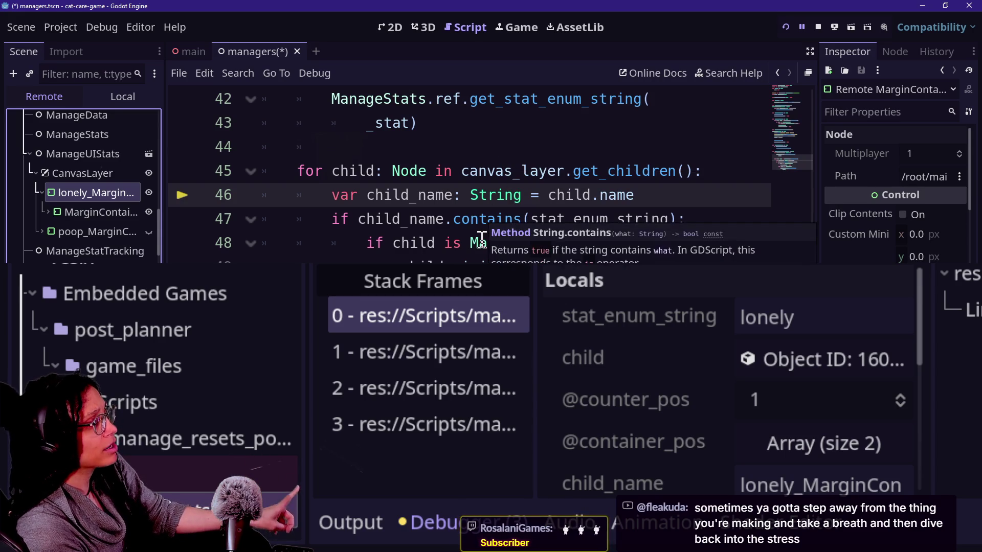
scroll(484, 225, "down", 1)
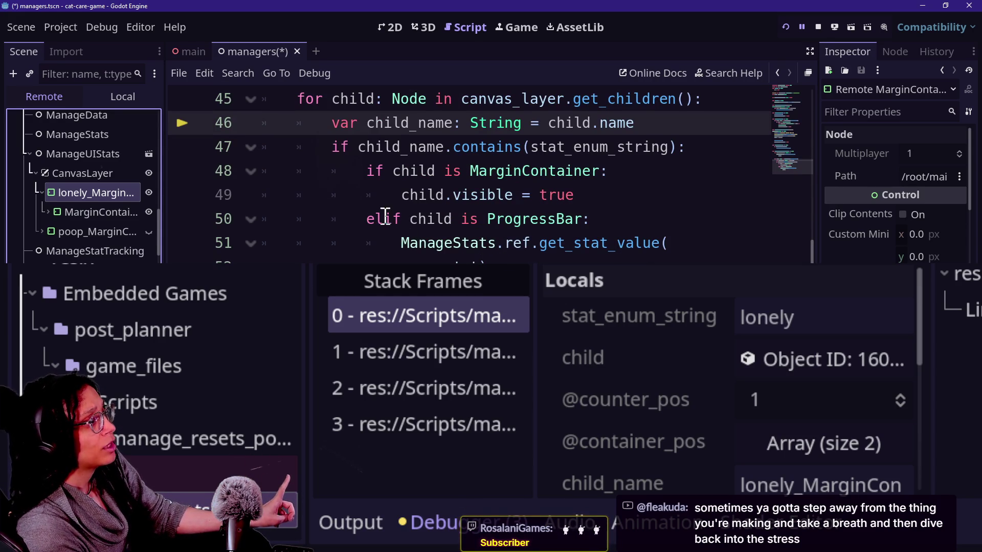
left_click_drag(385, 219, 504, 250)
left_click(503, 251)
mouse_move(667, 243)
left_mouse_down()
mouse_move(386, 235)
mouse_move(667, 243)
left_mouse_up()
left_click(339, 219)
left_click(470, 245)
left_click(388, 193)
left_click(507, 220)
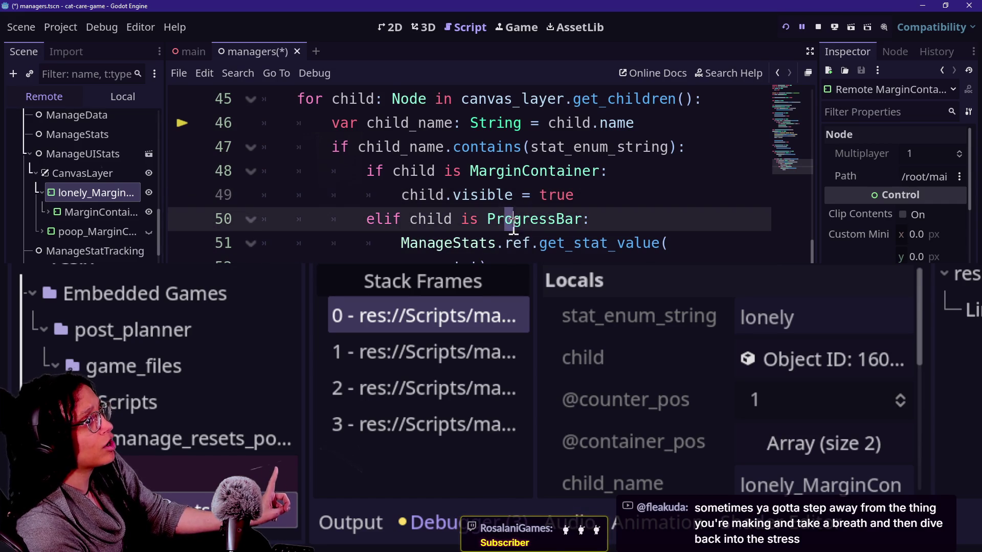
left_click(522, 243)
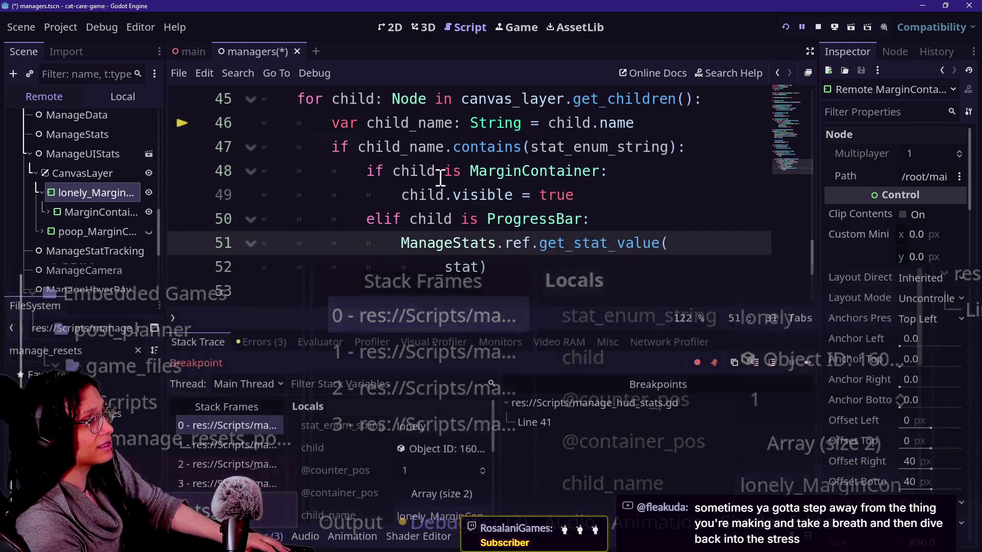
left_click(441, 174)
Enter distraction-free mode and collapse the bottom panel so the script fills the window
key("ctrl+shift+F11")
left_click(408, 219)
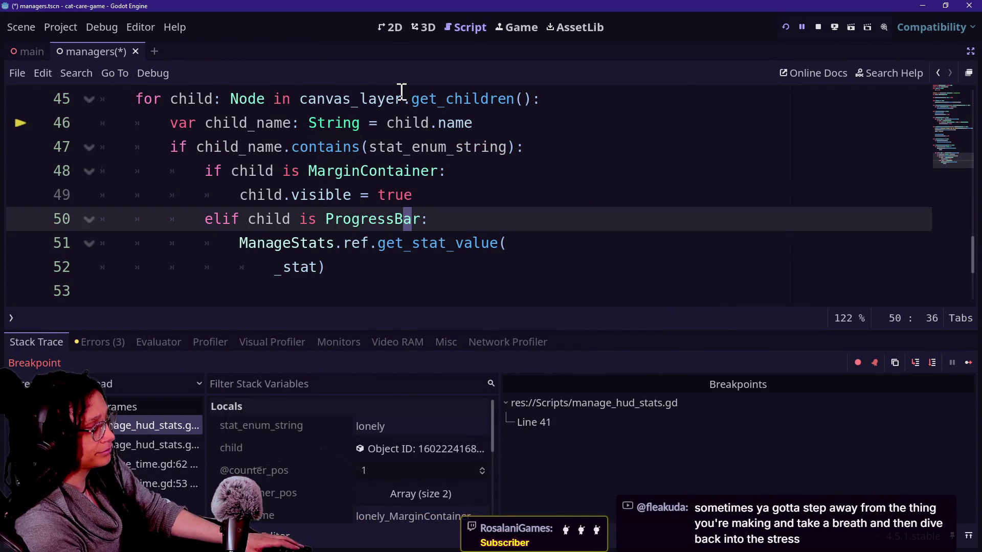
left_click(376, 124)
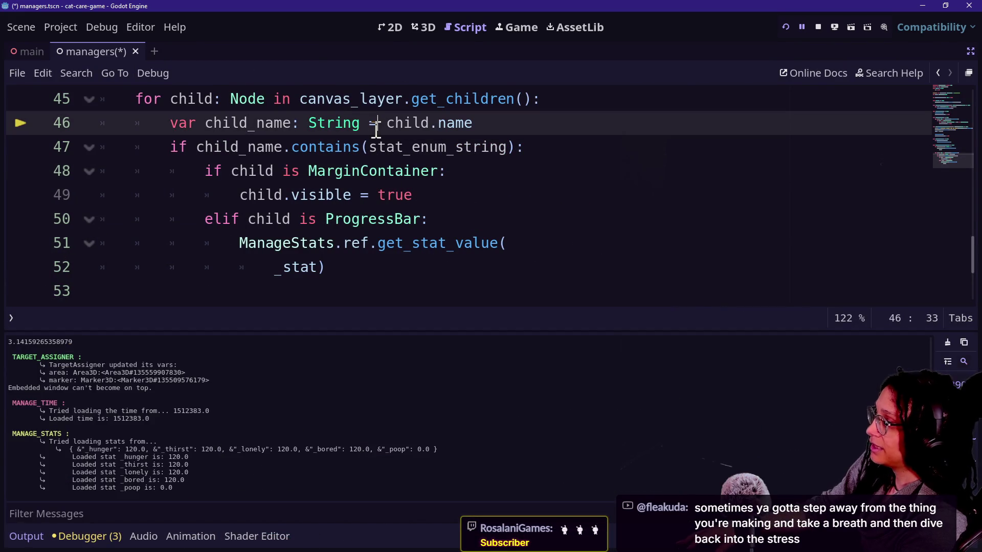
key("ctrl+j")
left_click(345, 161)
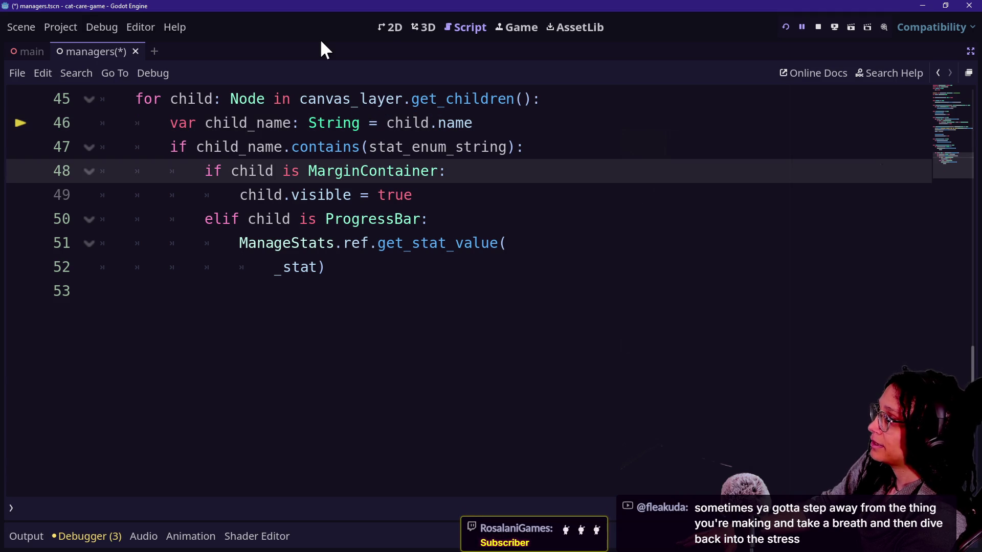
Scroll up to line 38 and review the code down to the MarginContainer check
scroll(353, 224, "up", 1)
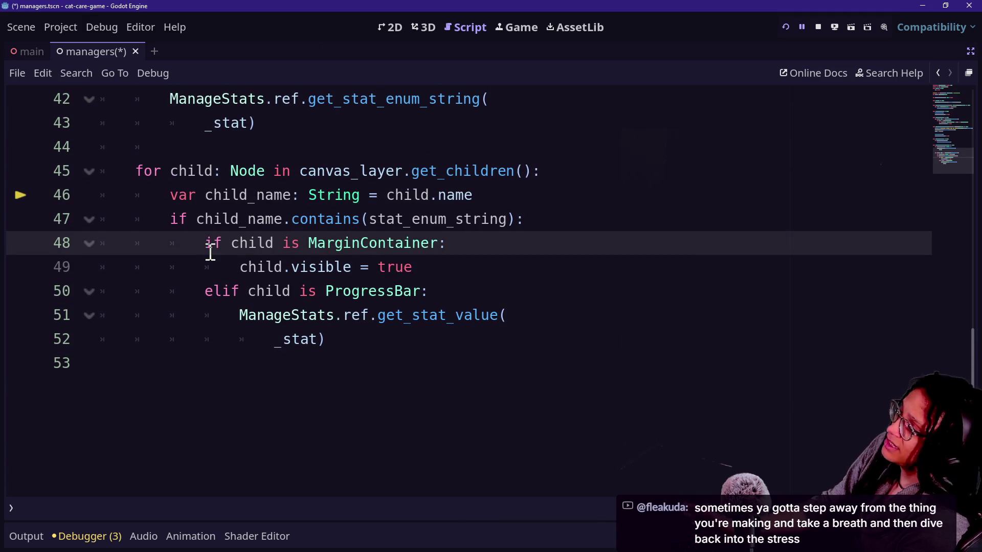
scroll(210, 251, "up", 1)
scroll(190, 202, "up", 3)
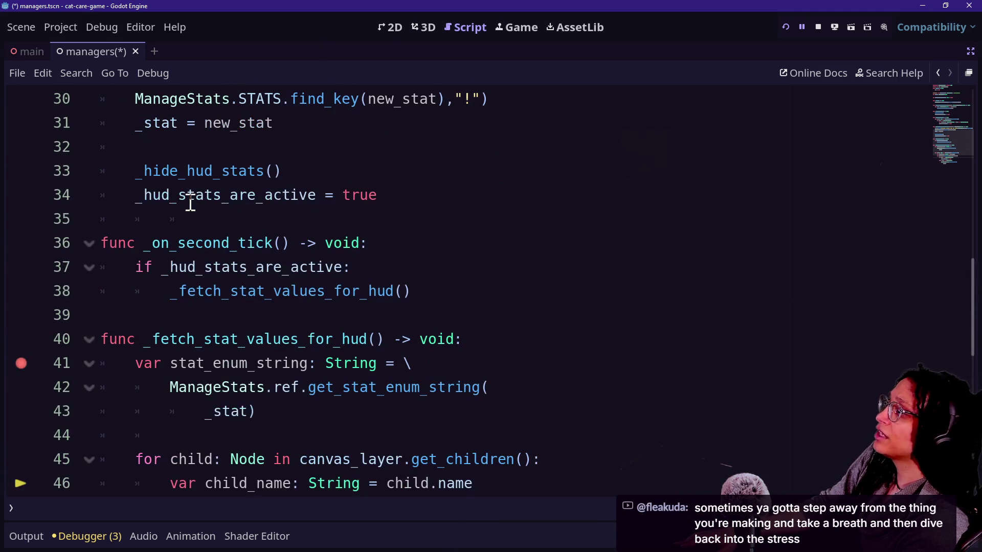
left_click_drag(144, 243, 350, 290)
left_click(352, 291)
scroll(214, 352, "down", 1)
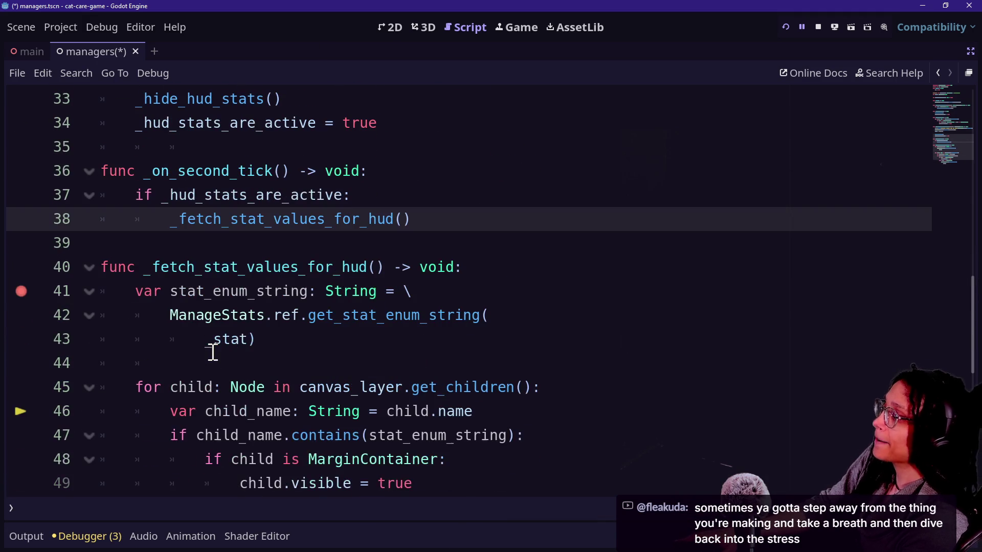
left_click_drag(156, 290, 377, 459)
left_click(377, 459)
Review the start of the child loop around line 50
left_click_drag(197, 387, 378, 435)
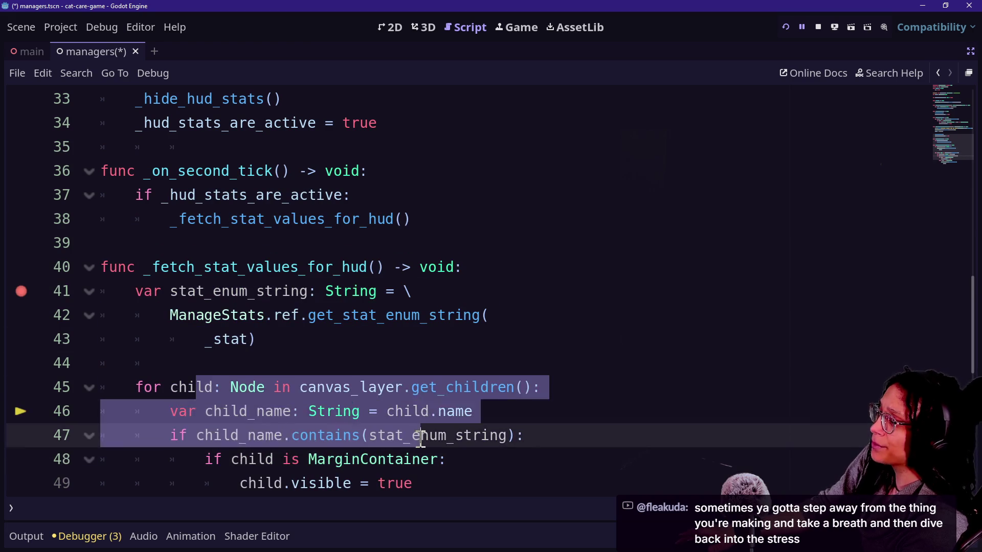
left_click(378, 435)
scroll(416, 438, "down", 2)
left_click_drag(232, 363, 422, 437)
left_click(422, 437)
left_click(251, 363)
mouse_move(251, 364)
Go to the stat_enum_string declaration and select the loop over canvas_layer's children
scroll(250, 363, "up", 1)
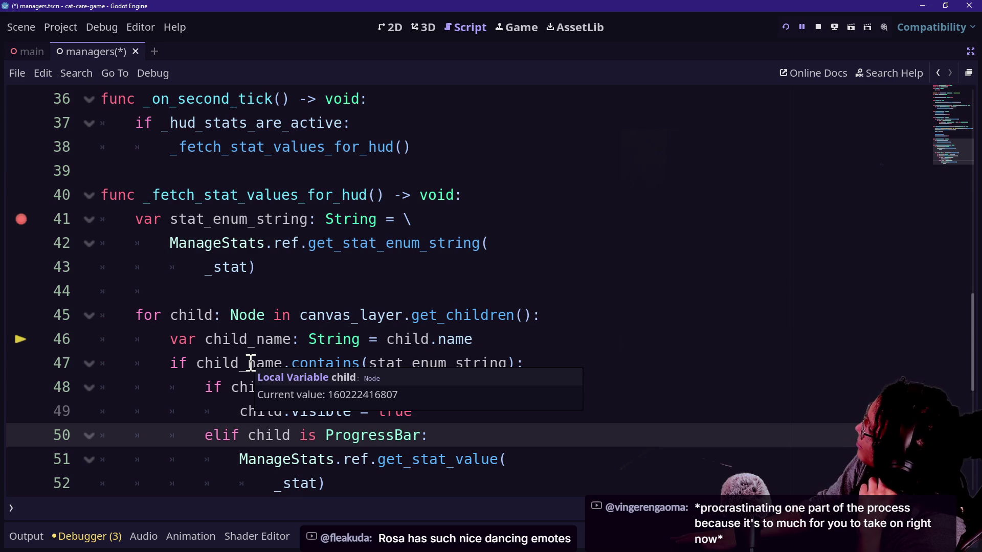
left_click(263, 257)
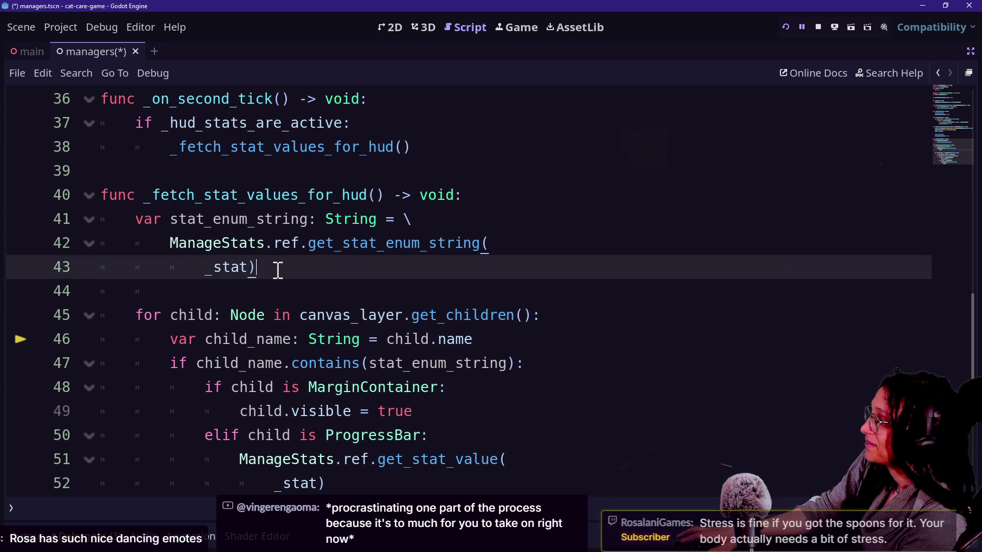
key("Up")
key("Down")
key("Up")
key("Up")
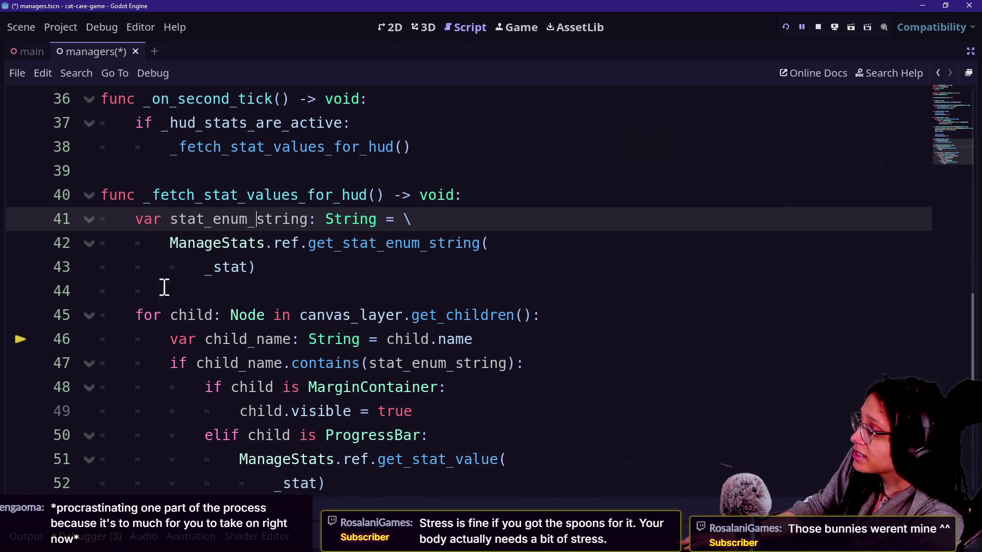
mouse_move(136, 315)
left_mouse_down()
mouse_move(306, 286)
mouse_move(412, 387)
mouse_move(401, 412)
mouse_move(385, 363)
left_mouse_up()
Cut the child loop block (lines 45–49) out of _fetch_stat_values_for_hud
left_click(435, 411)
mouse_move(436, 412)
left_mouse_down()
mouse_move(172, 363)
mouse_move(87, 314)
mouse_move(136, 322)
left_mouse_up()
key("ctrl+c")
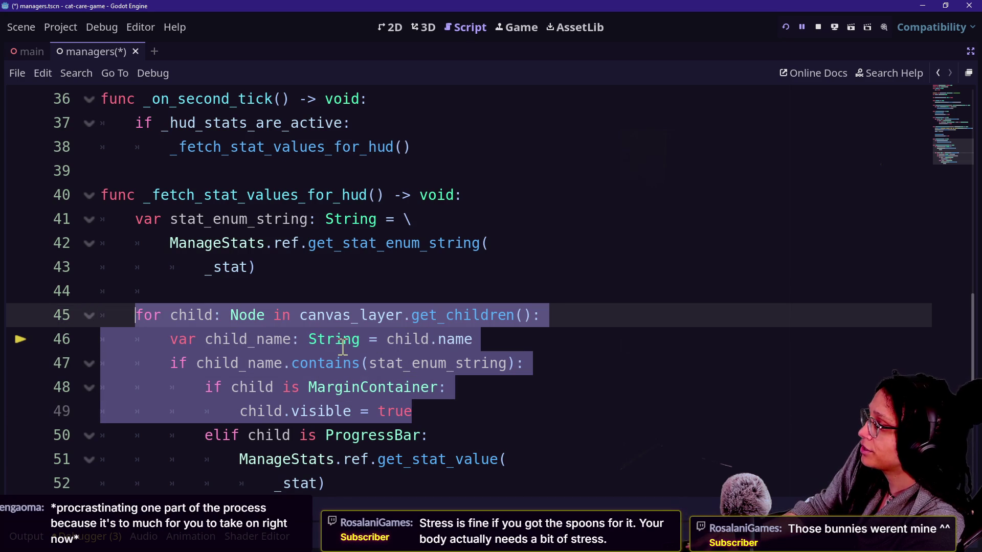
key("Delete")
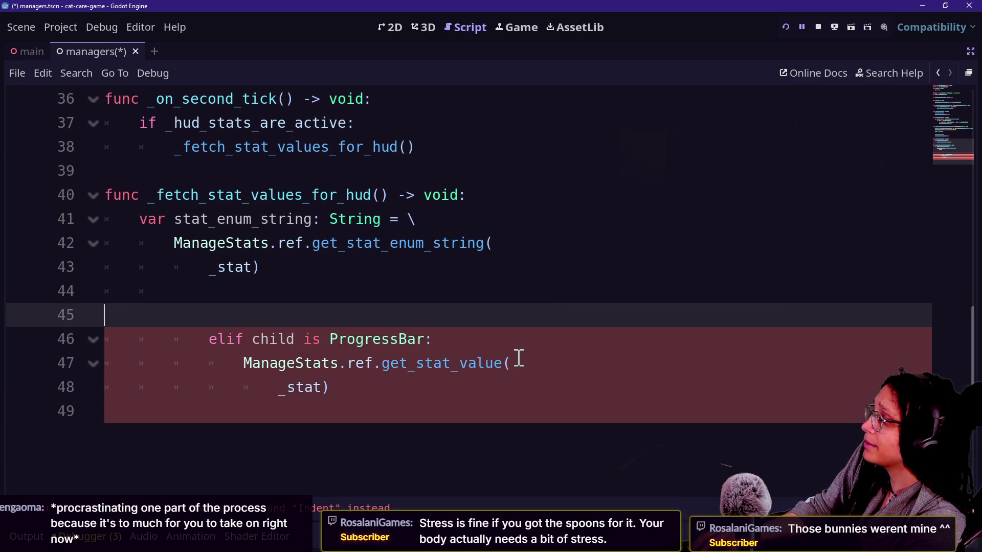
key("BackSpace")
scroll(518, 358, "up", 3)
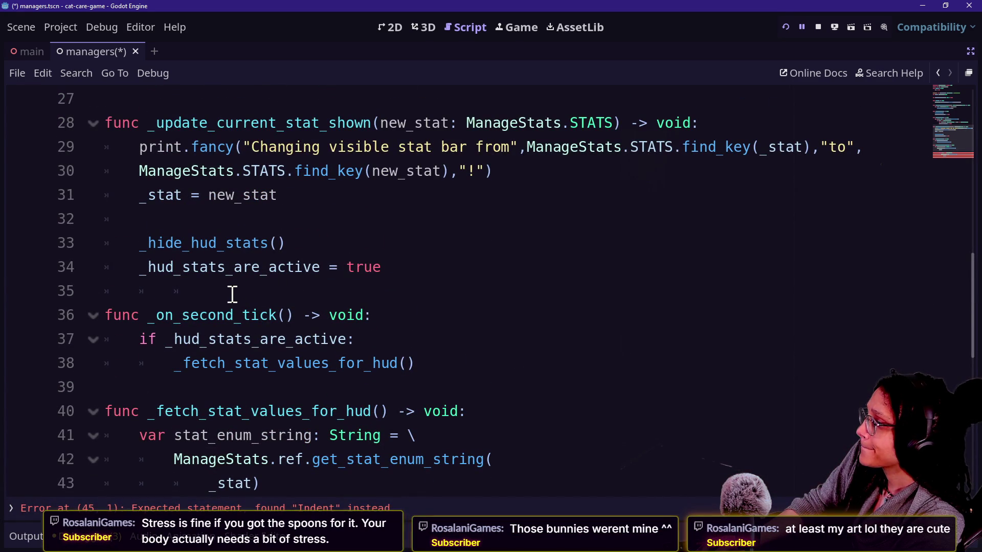
Paste the loop into _update_current_stat_shown on new lines after line 34
left_click_drag(207, 100, 369, 204)
left_click(471, 283)
key("ctrl+shift+Return")
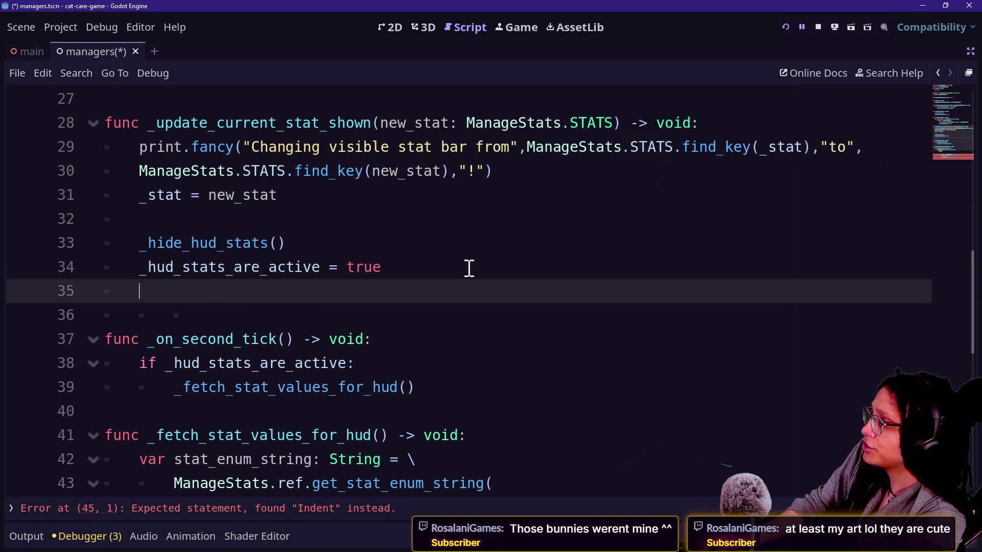
key("Return")
key("ctrl+v")
left_click(165, 326)
left_click(384, 387)
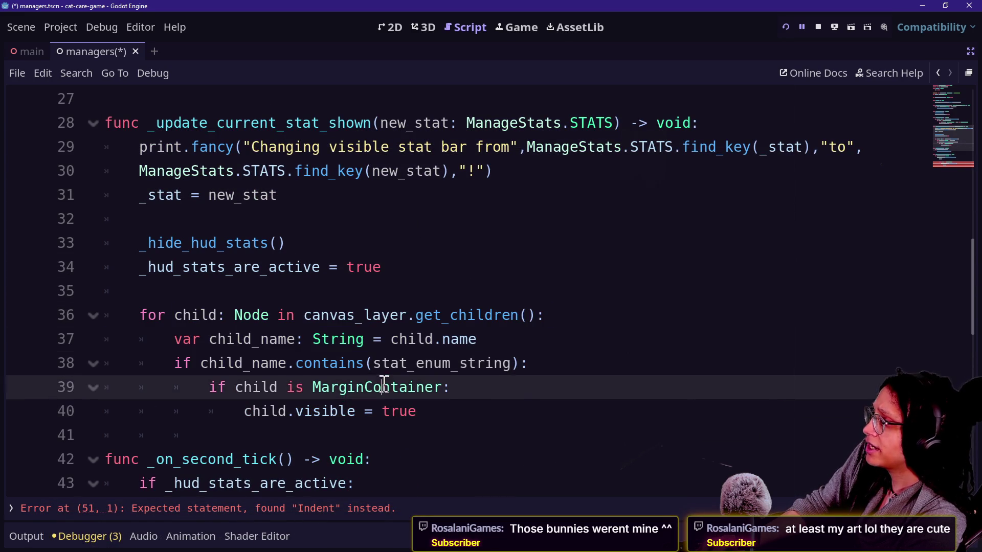
Review the pasted MarginContainer check that ends at line 40
scroll(309, 347, "up", 4)
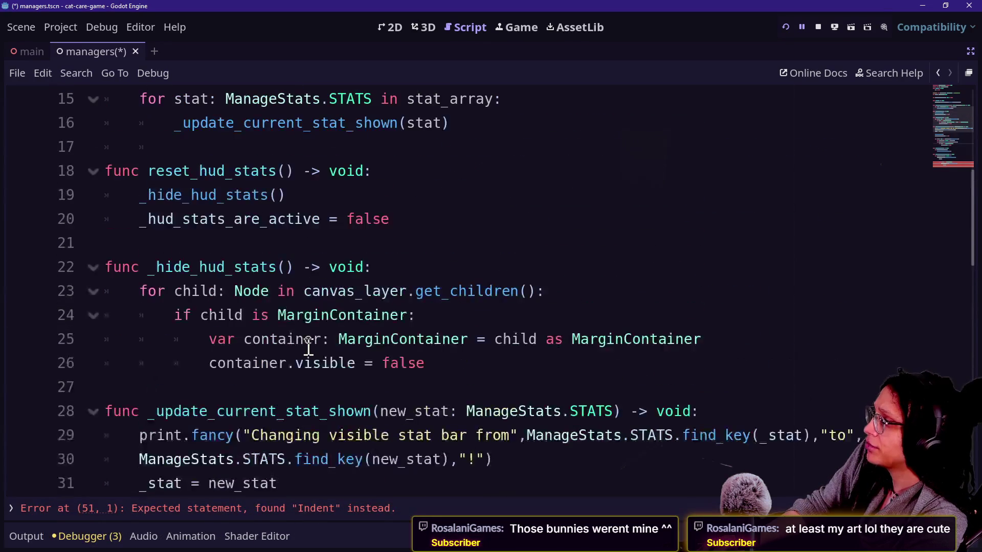
scroll(307, 344, "up", 1)
mouse_move(225, 169)
left_mouse_down()
mouse_move(287, 169)
mouse_move(346, 195)
left_mouse_up()
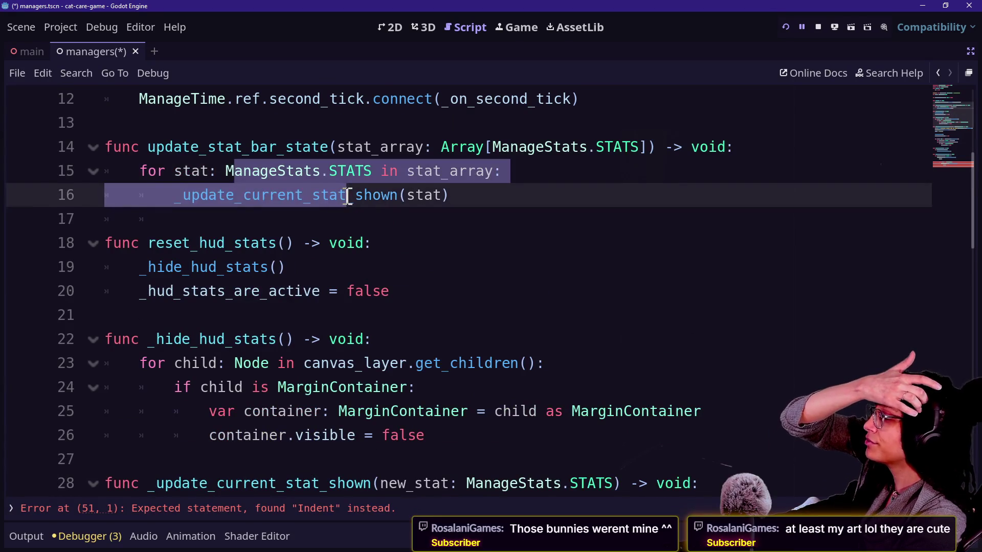
scroll(346, 195, "down", 3)
scroll(347, 196, "down", 2)
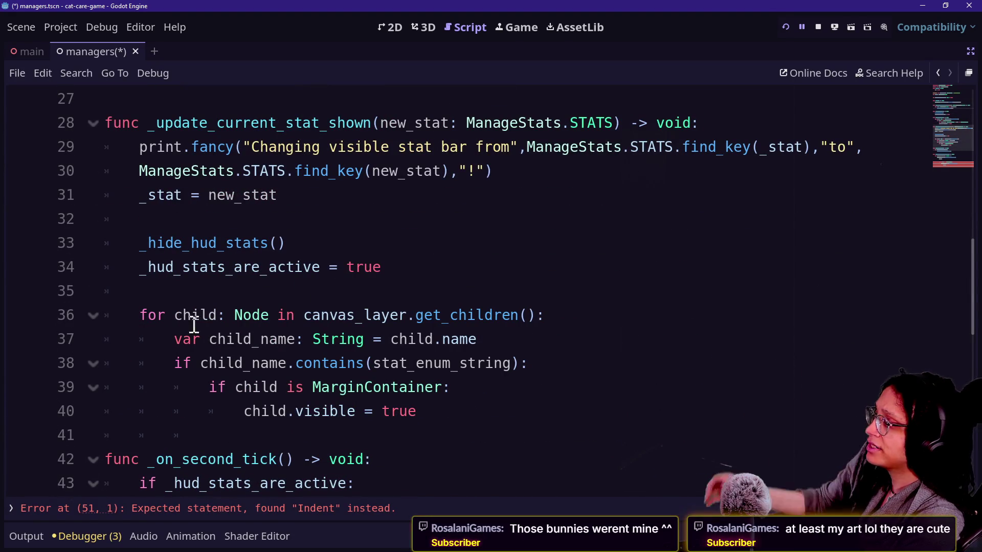
left_click_drag(209, 387, 330, 387)
left_click(433, 409)
Find and select the leftover elif ProgressBar block around line 50
scroll(434, 404, "down", 5)
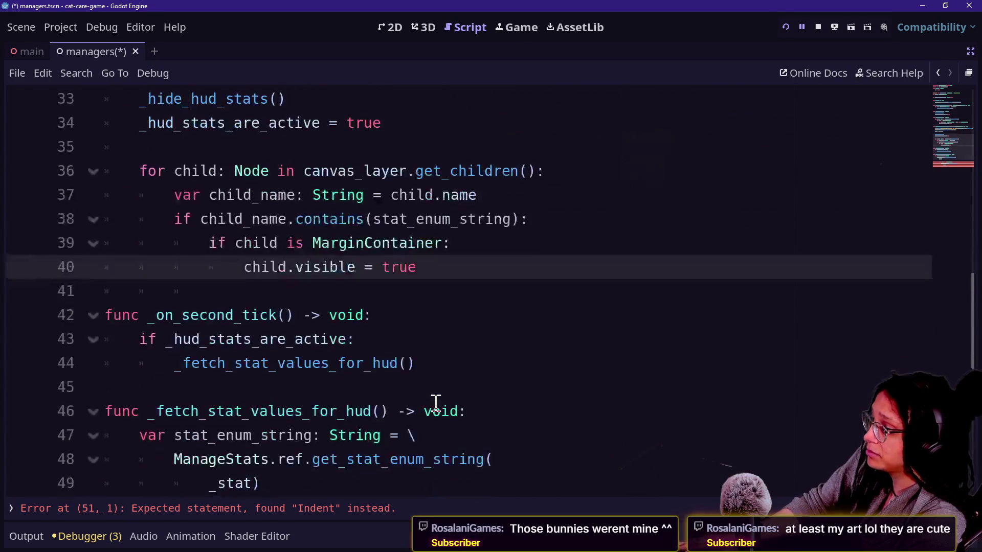
left_click(220, 315)
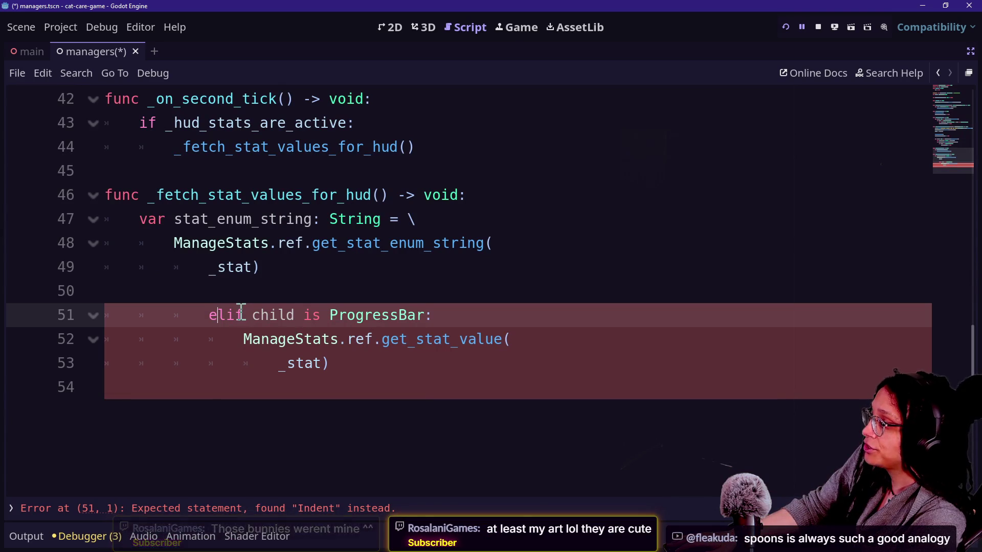
left_click_drag(252, 316, 224, 294)
left_click(218, 284)
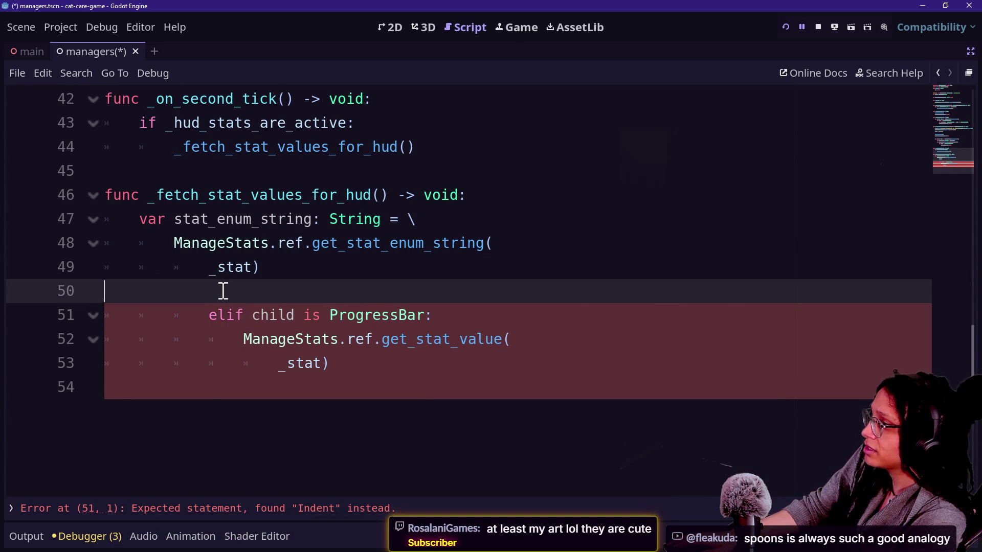
scroll(220, 287, "up", 4)
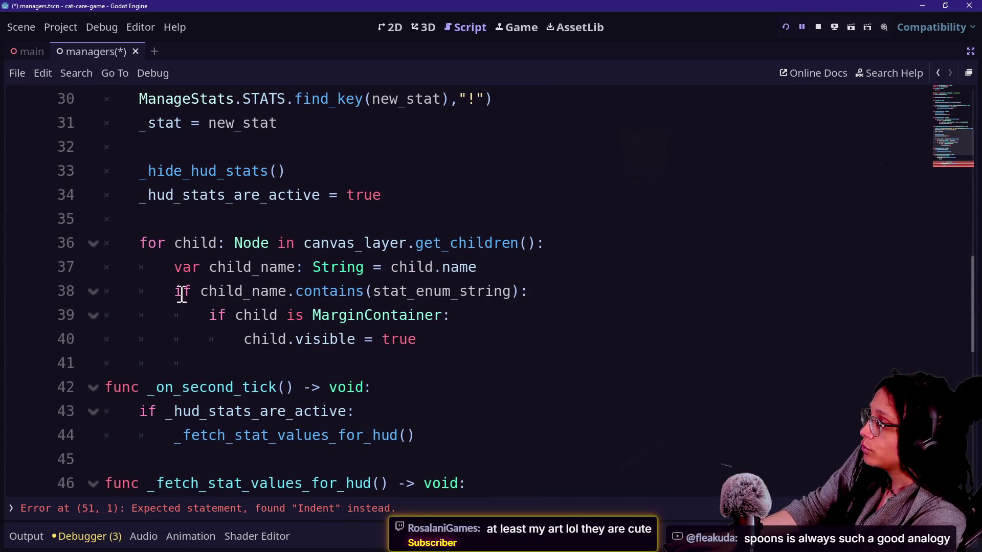
scroll(254, 350, "down", 4)
left_click(390, 339, "shift")
mouse_move(426, 363)
left_mouse_down()
mouse_move(438, 366)
mouse_move(293, 296)
left_mouse_up()
left_click(266, 298)
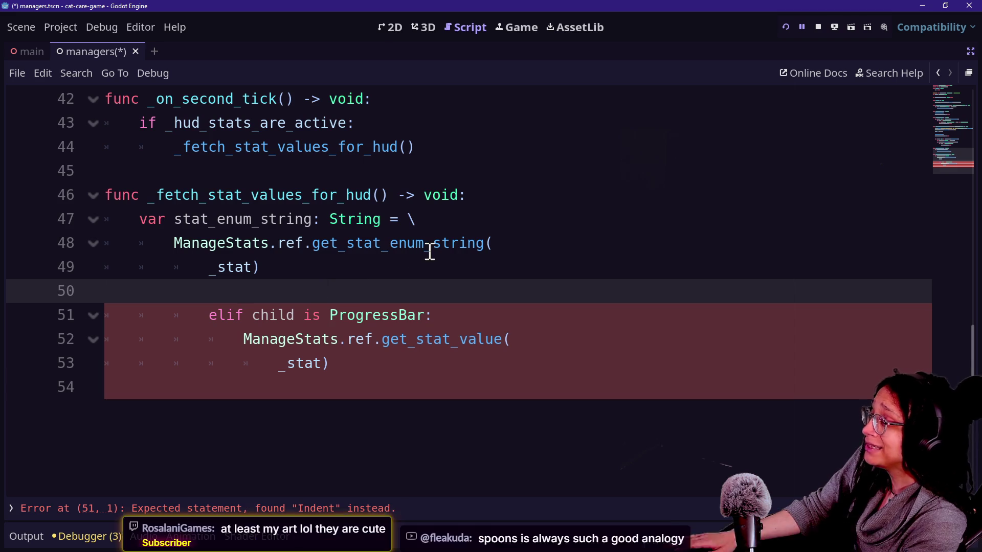
scroll(430, 250, "up", 1)
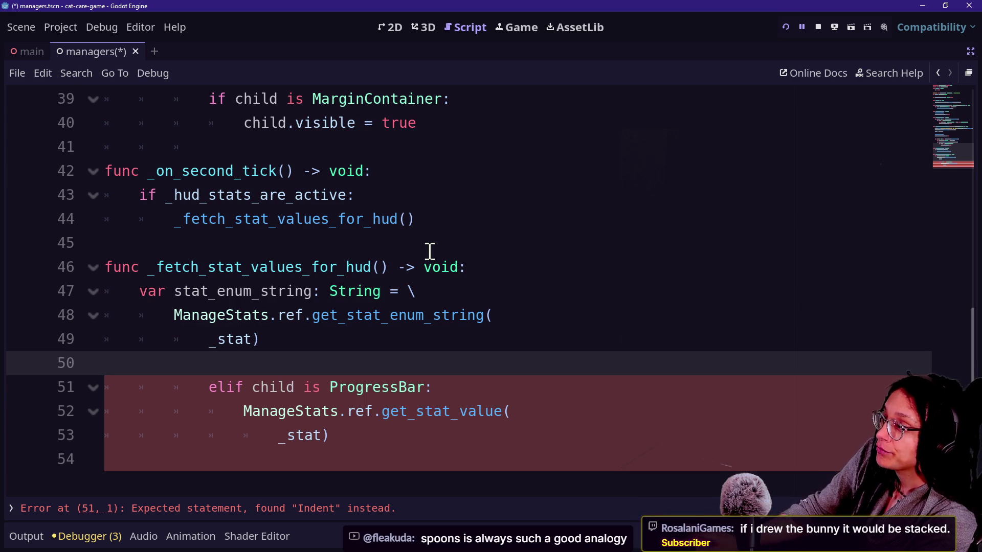
Recheck the MarginContainer visibility line 40 in the new loop
scroll(430, 250, "up", 2)
left_click_drag(146, 174, 430, 243)
left_click(430, 243)
left_click(448, 271)
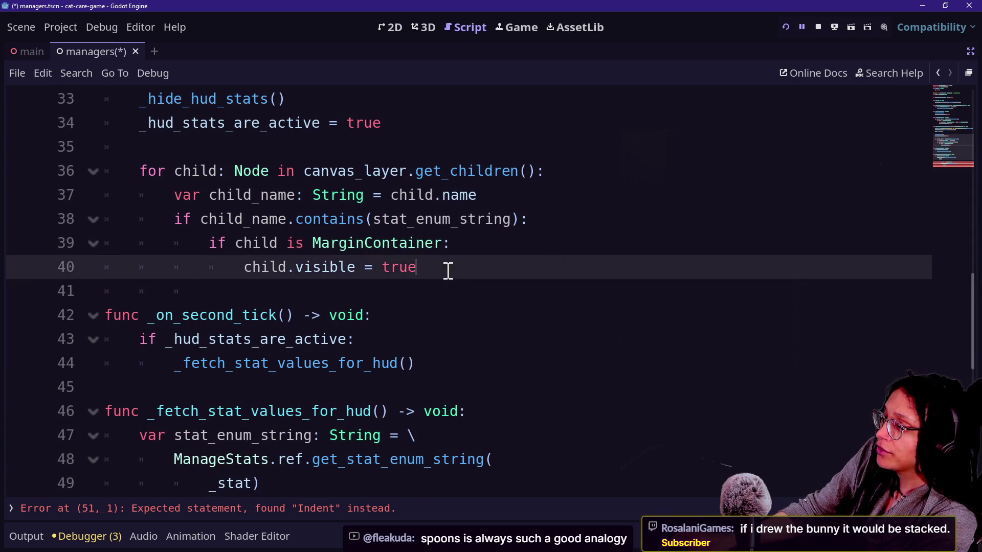
scroll(448, 271, "up", 1)
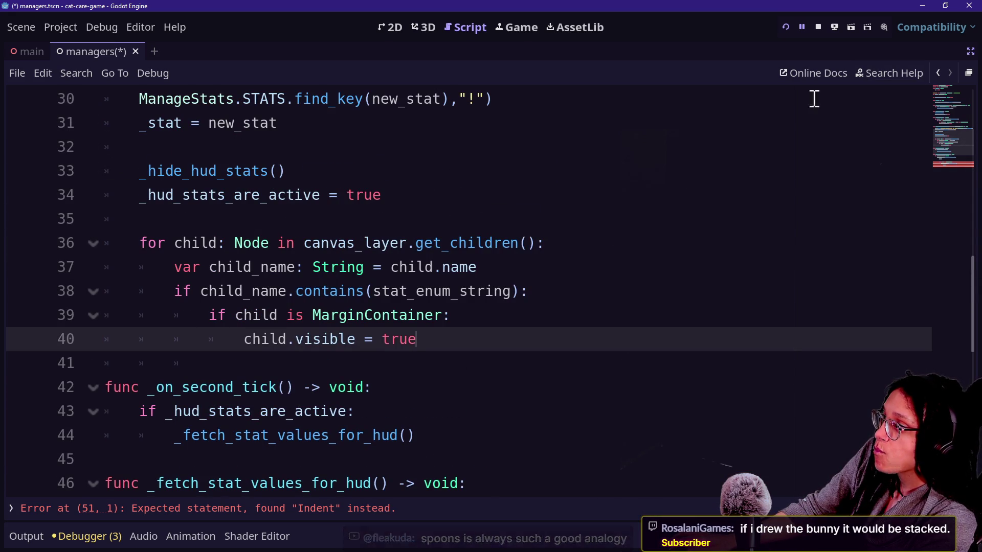
scroll(705, 158, "up", 3)
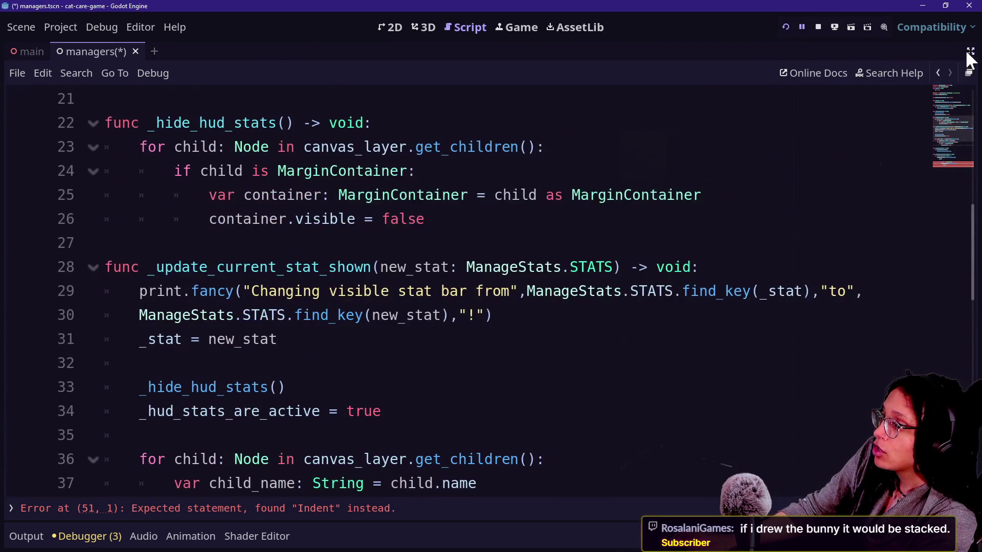
Restore the docks, widen the Scene tree, inspect the remote MarginContainer, then return to line 25
left_click(970, 52)
left_click_drag(164, 157, 229, 158)
left_click(118, 211)
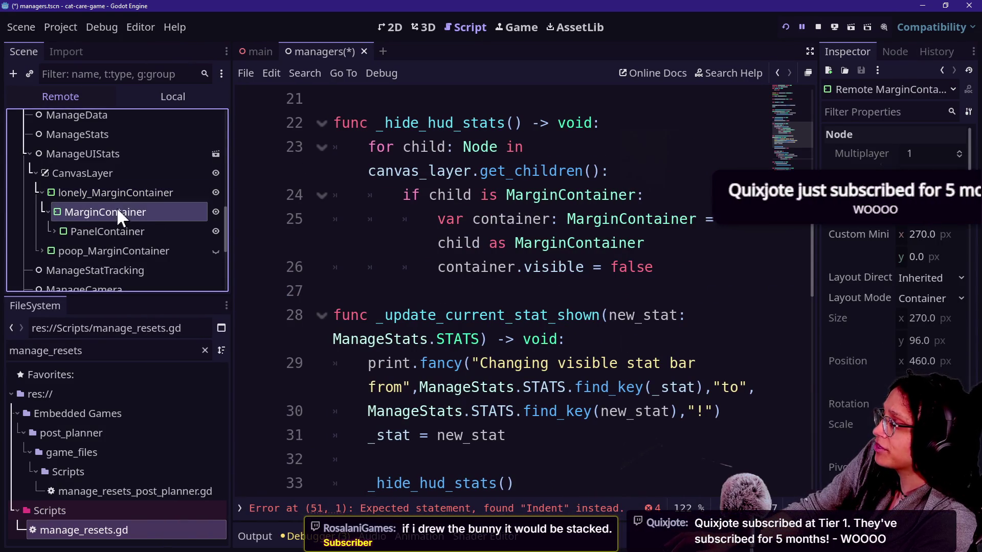
left_click(454, 245)
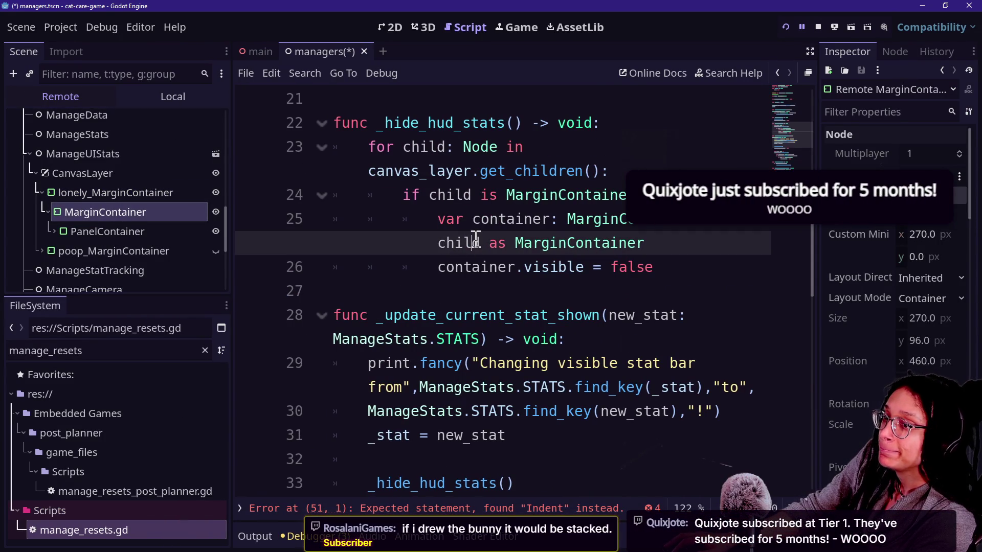
left_click(488, 216)
type("disc")
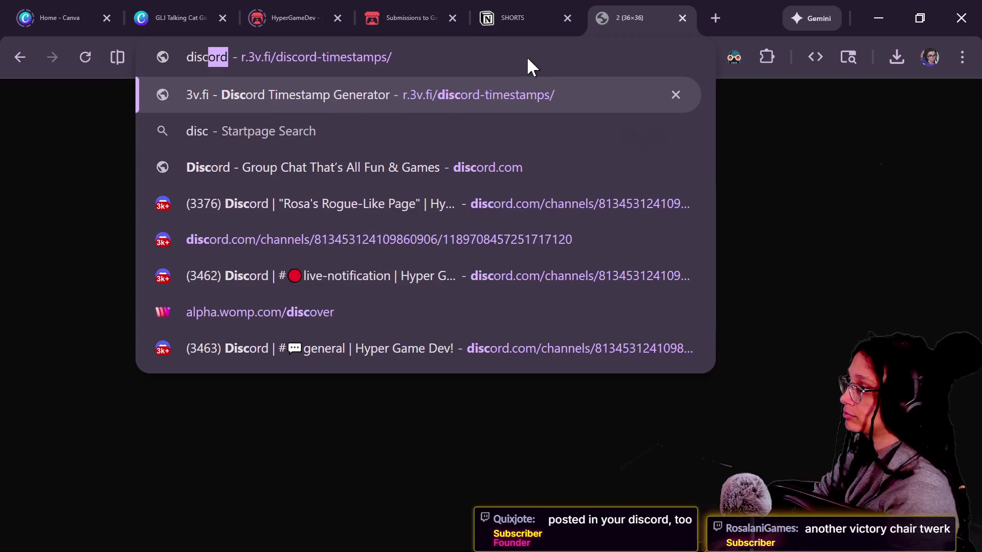
Clear the address bar, close the image tab, and open Discord from a new tab
key("Down")
key("Down")
key("Down")
key("Down")
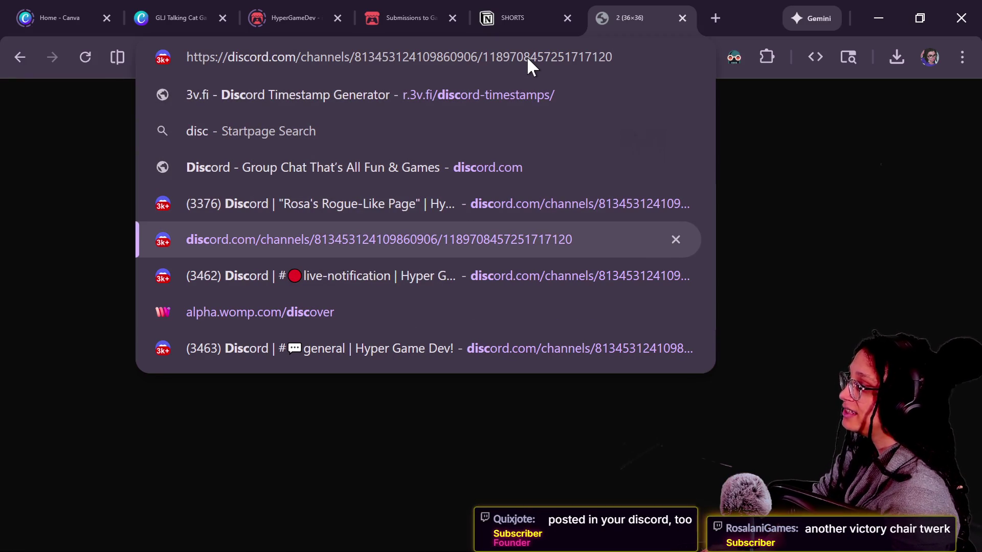
key("ctrl+a")
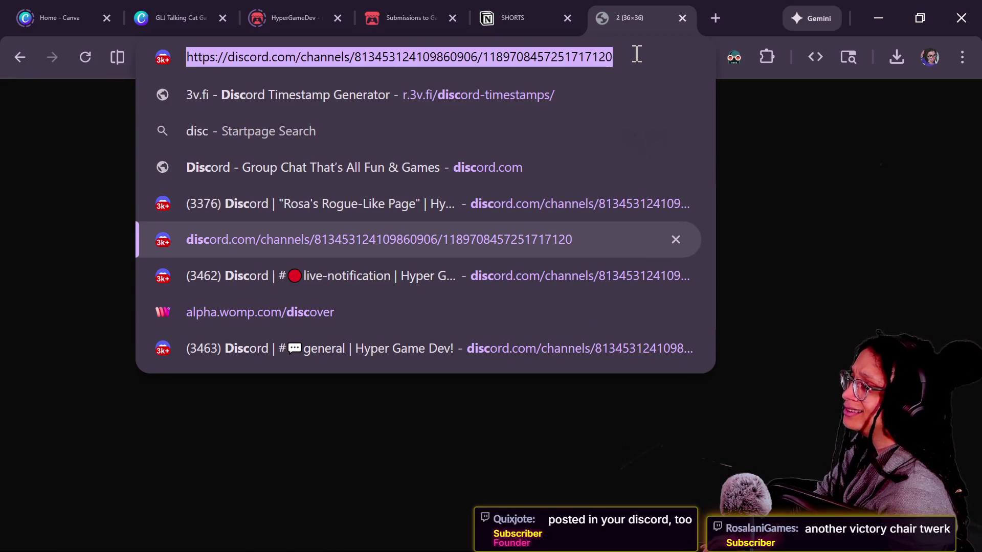
key("BackSpace")
left_click(682, 19)
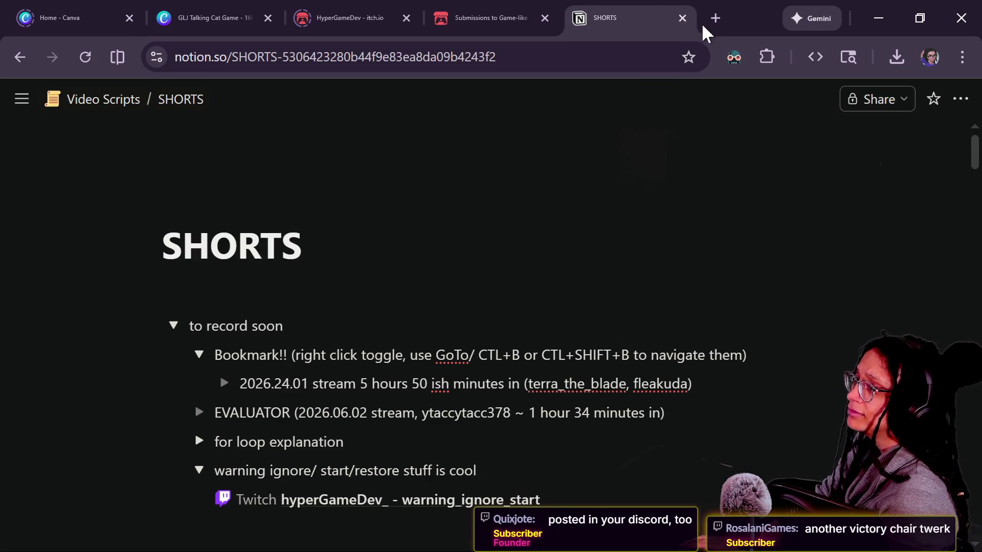
left_click(714, 18)
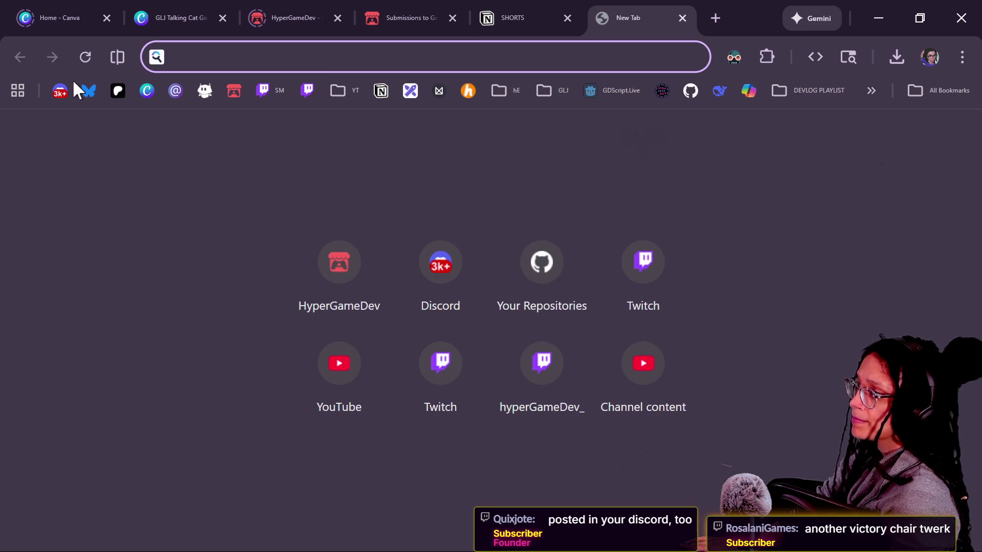
left_click(60, 91)
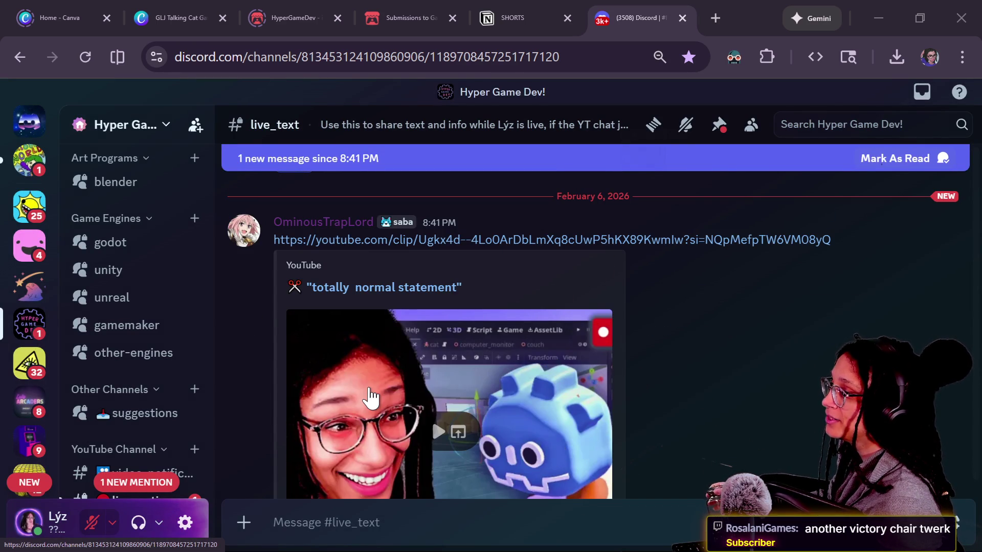
Play the 'totally normal statement' clip, copy its link address, and switch to Firefox
scroll(409, 383, "down", 2)
left_click(434, 342)
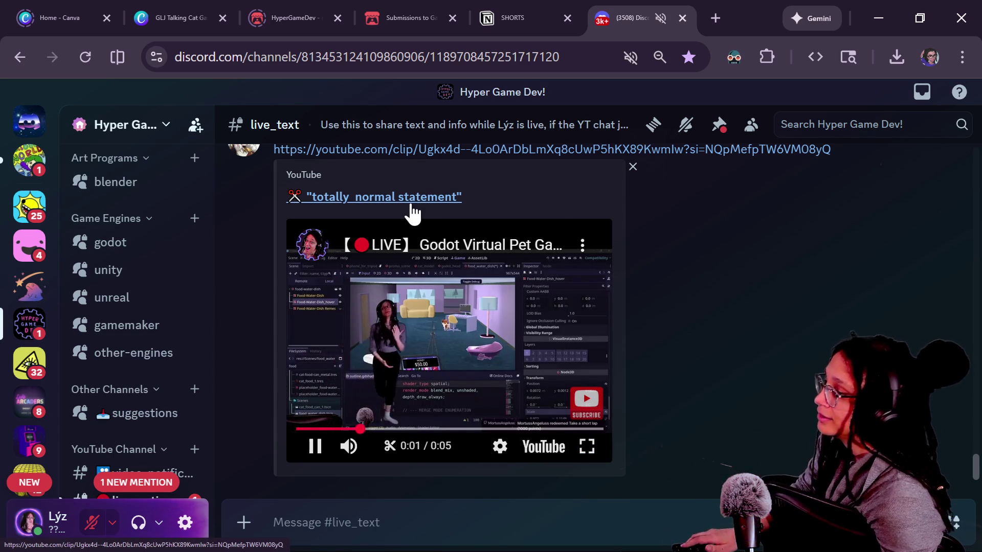
right_click(435, 199)
left_click(492, 367)
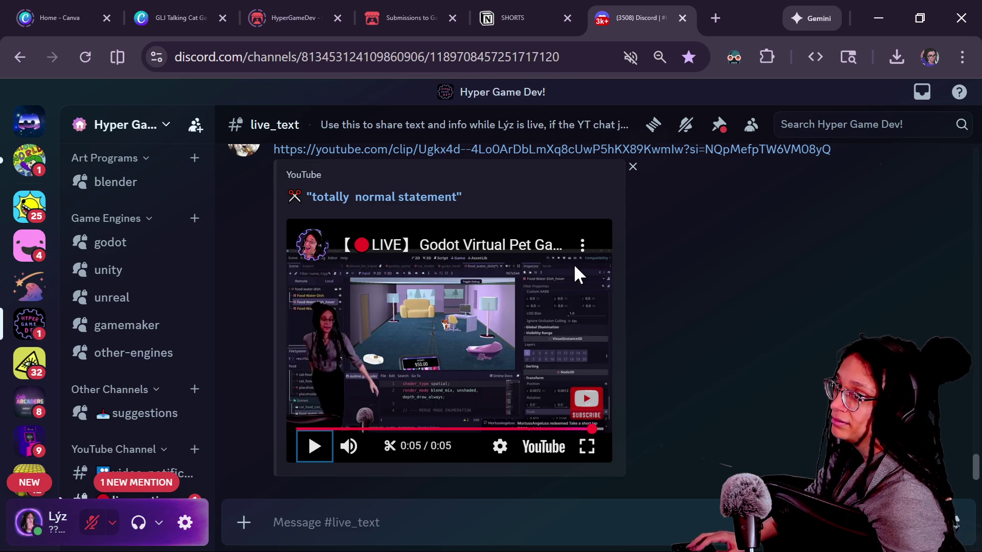
key("alt+Tab")
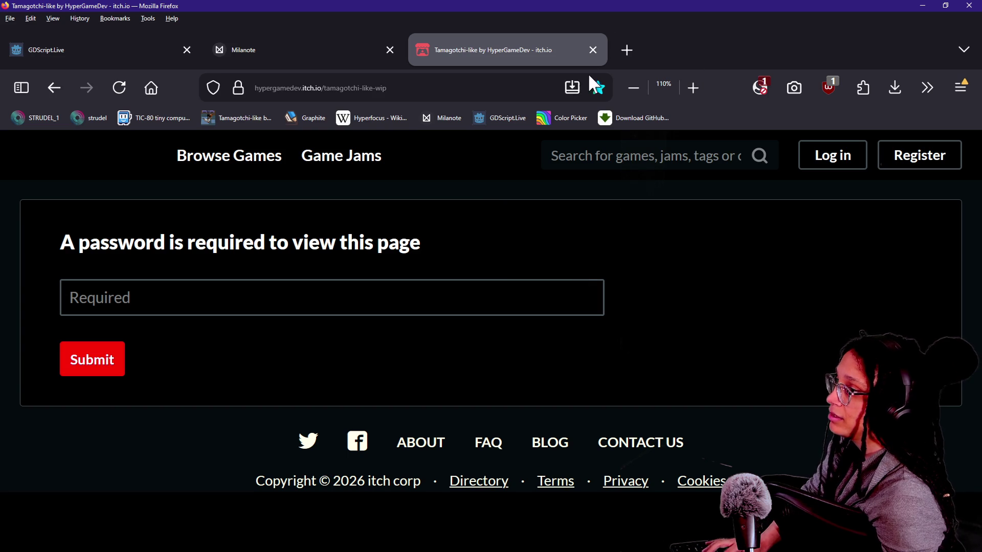
left_click(628, 50)
key("ctrl+v")
key("Return")
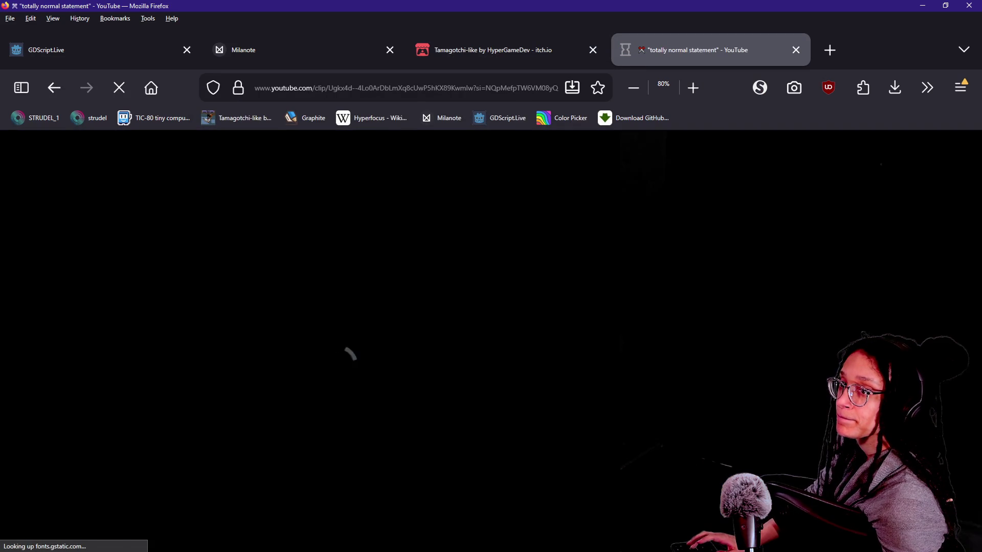
key("alt+Tab")
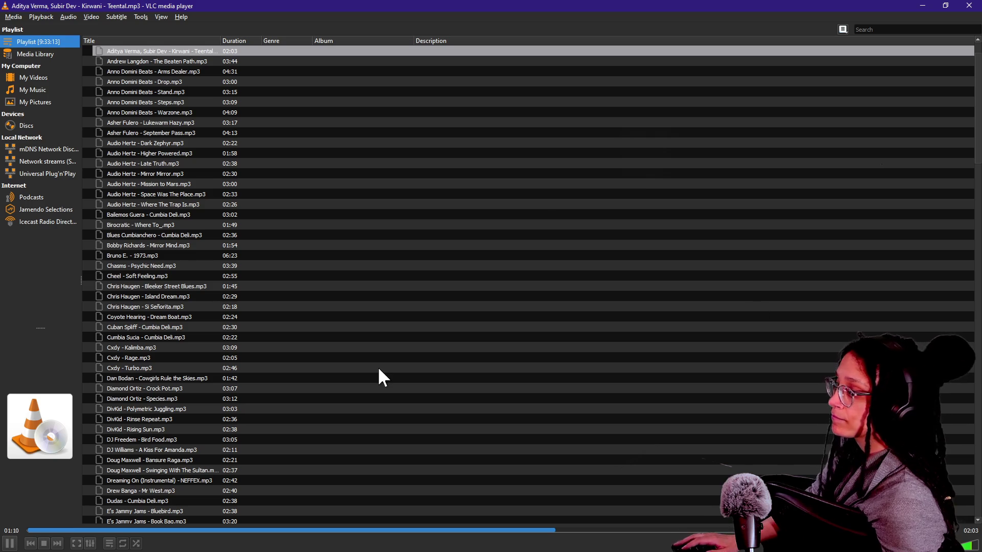
double_click(718, 6)
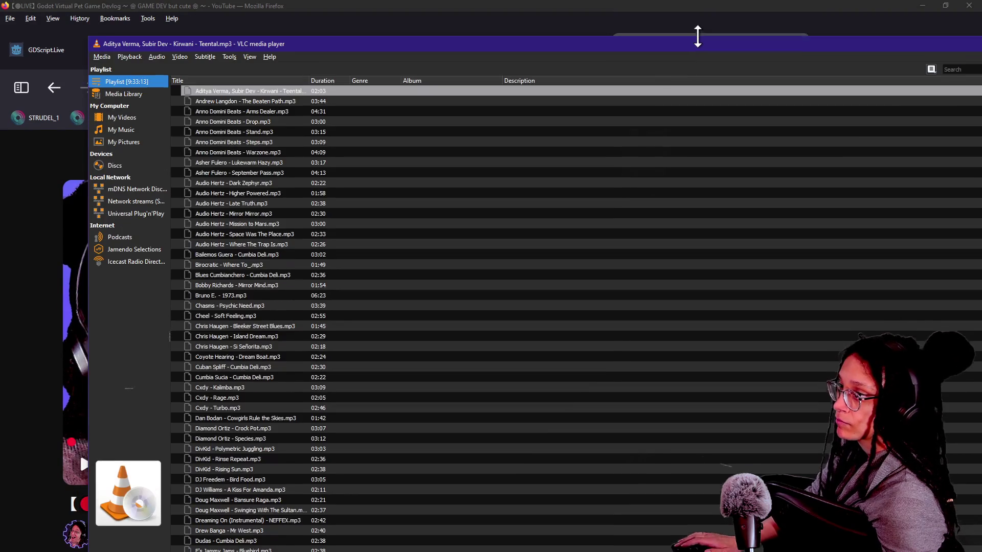
mouse_move(697, 40)
left_mouse_down()
mouse_move(737, 29)
mouse_move(981, 30)
left_mouse_up()
key("alt+Tab")
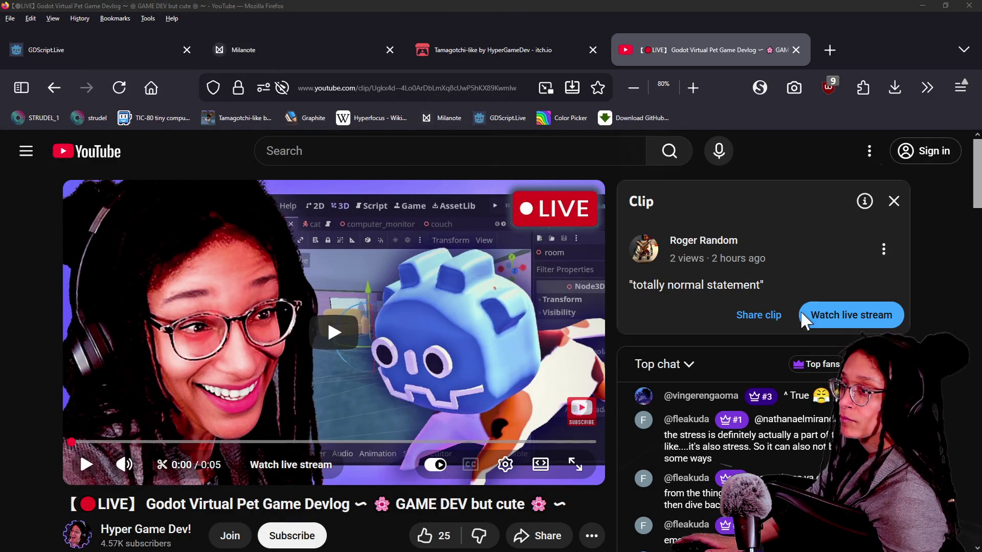
left_click(563, 399)
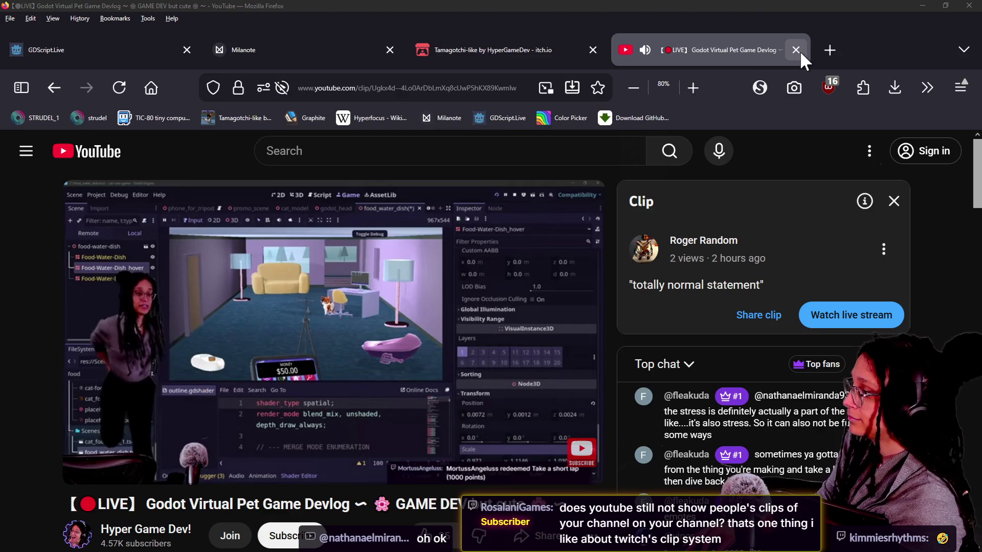
left_click(800, 51)
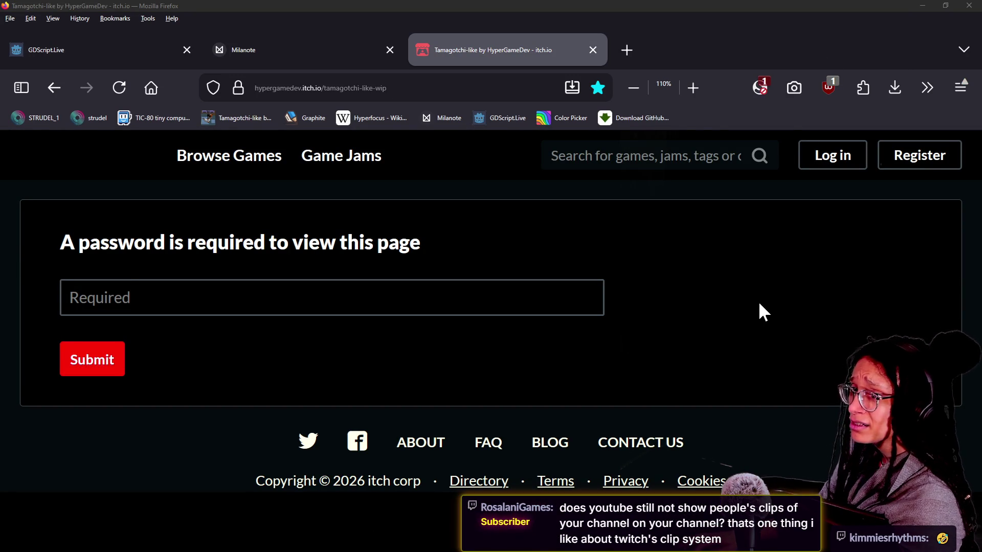
key("alt+Tab")
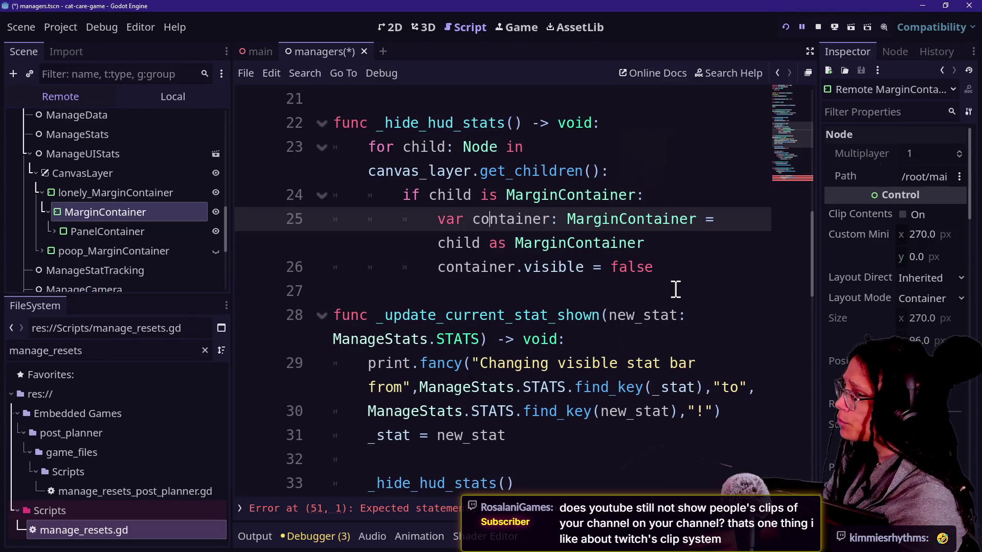
Back in Discord, open the art-by-you forum's Rimworld thread and view the dog drawing full size
key("alt+Tab")
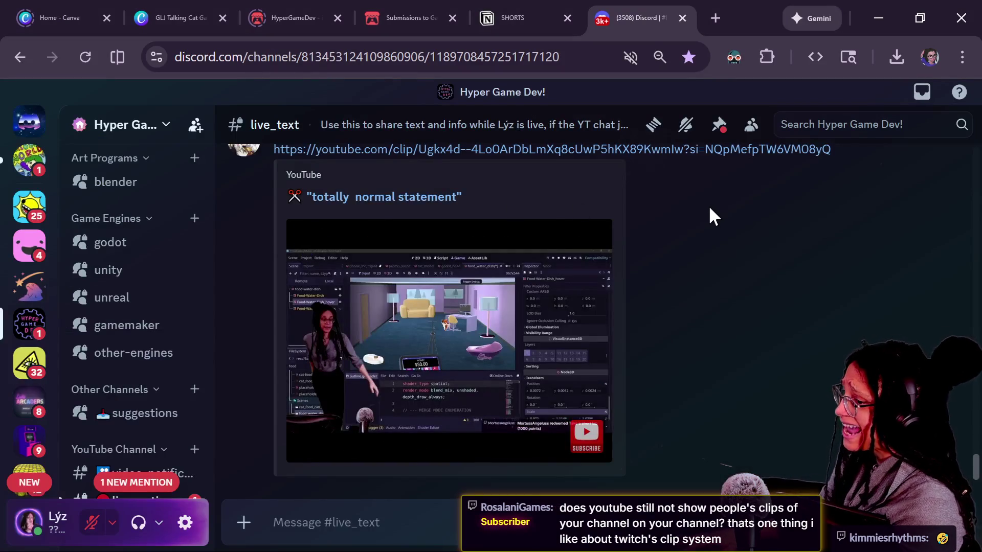
scroll(714, 216, "up", 5)
scroll(714, 216, "down", 5)
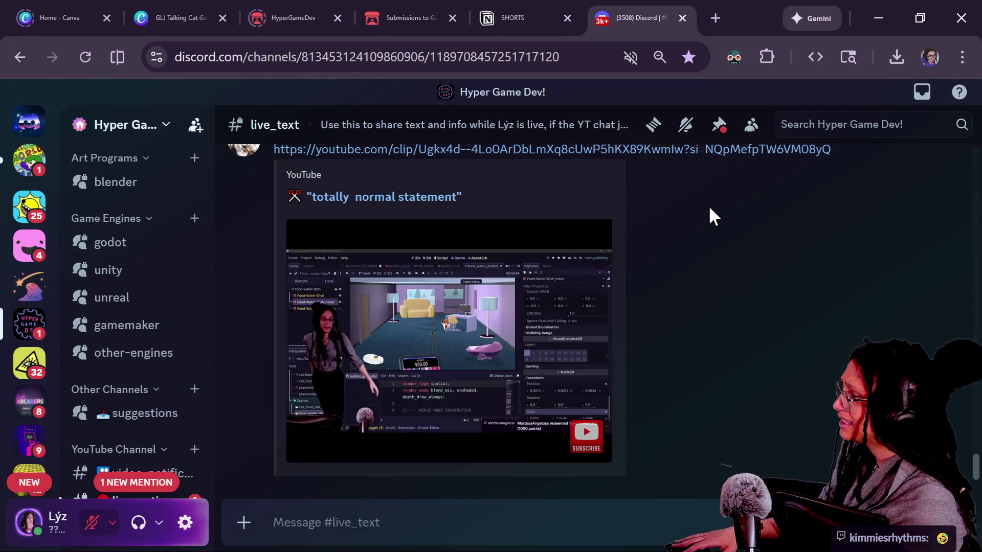
scroll(164, 219, "up", 7)
mouse_move(165, 223)
scroll(153, 256, "down", 3)
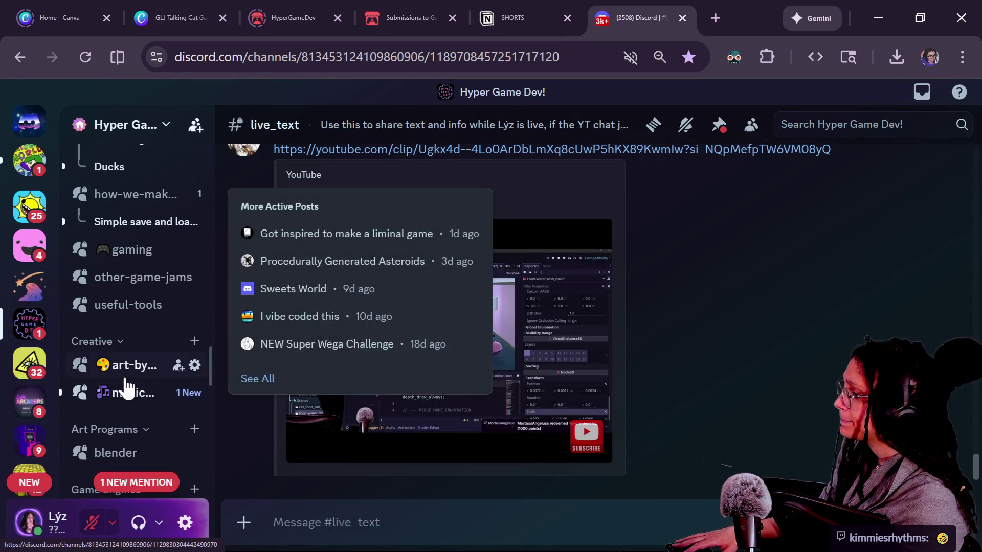
left_click(128, 365)
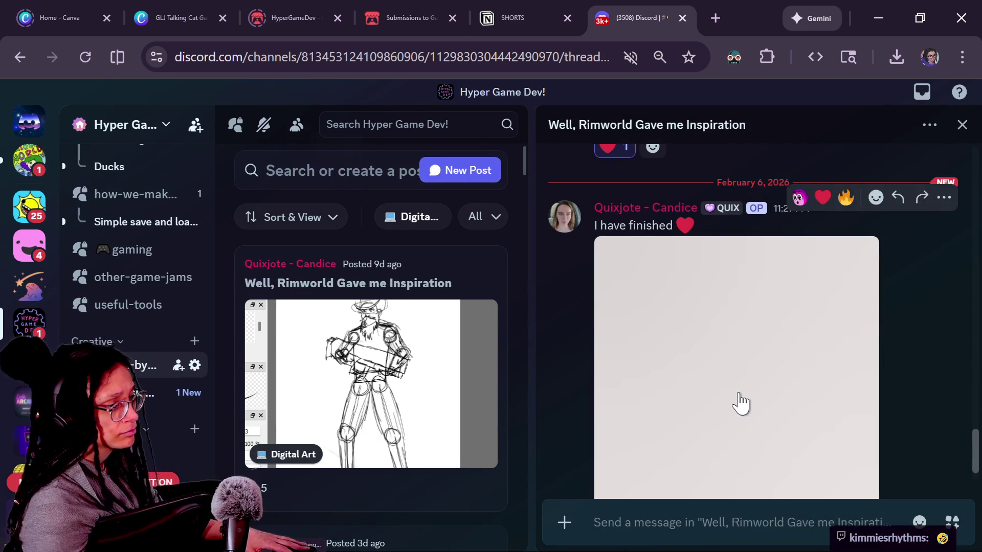
left_click(764, 396)
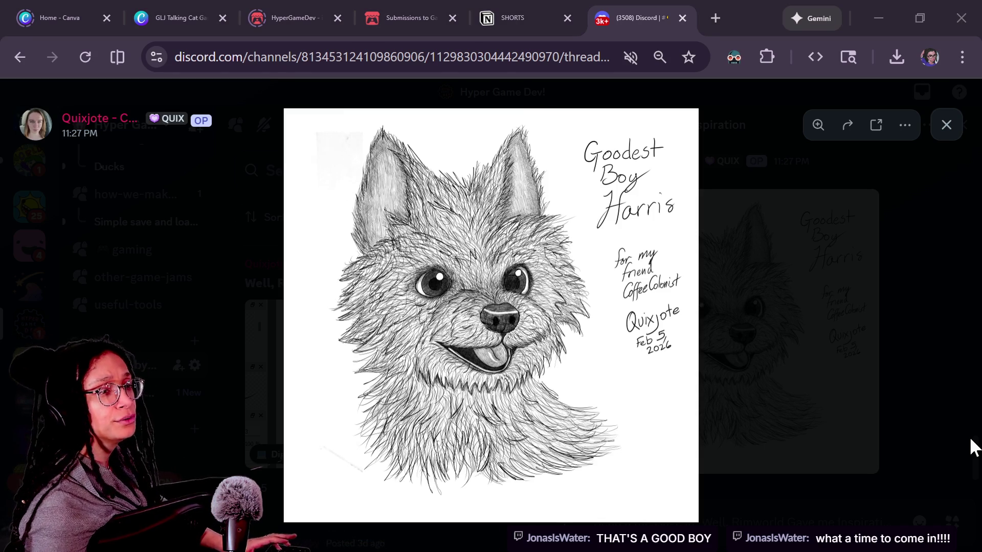
Switch to the stream chat popout window
key("alt+Tab")
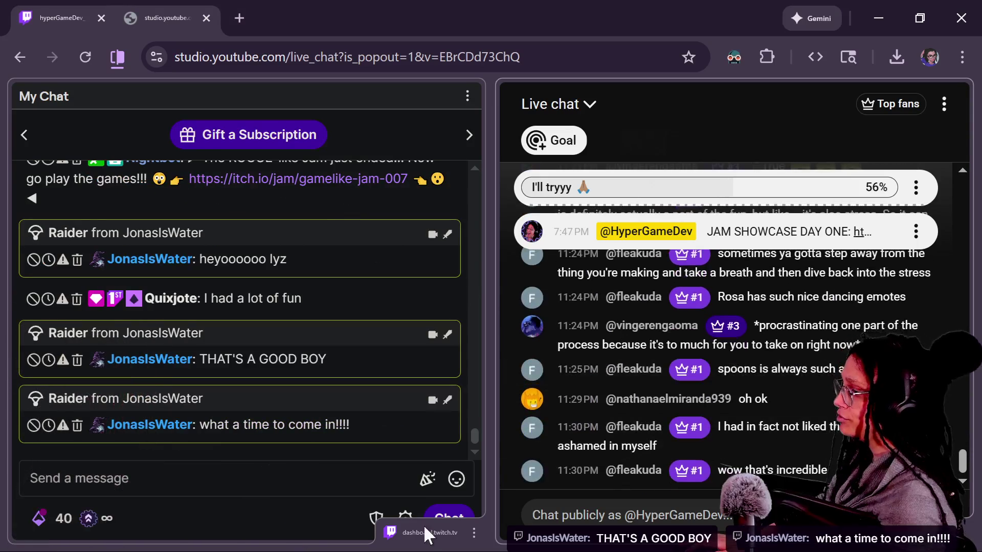
Post a /shoutout for the raiding streamer in Twitch chat, then return to Discord
left_click(265, 475)
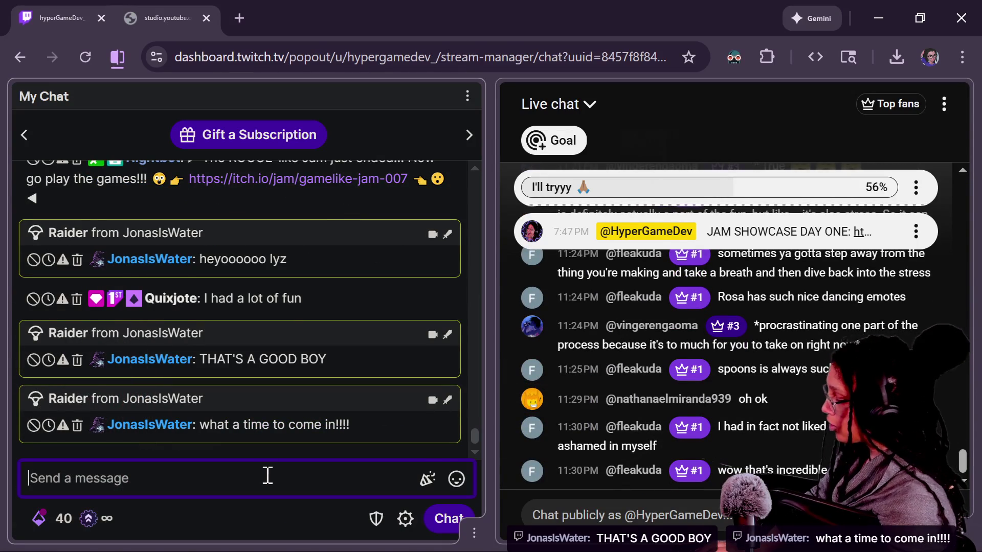
type("/shoutut")
key("BackSpace")
type("out Jonas")
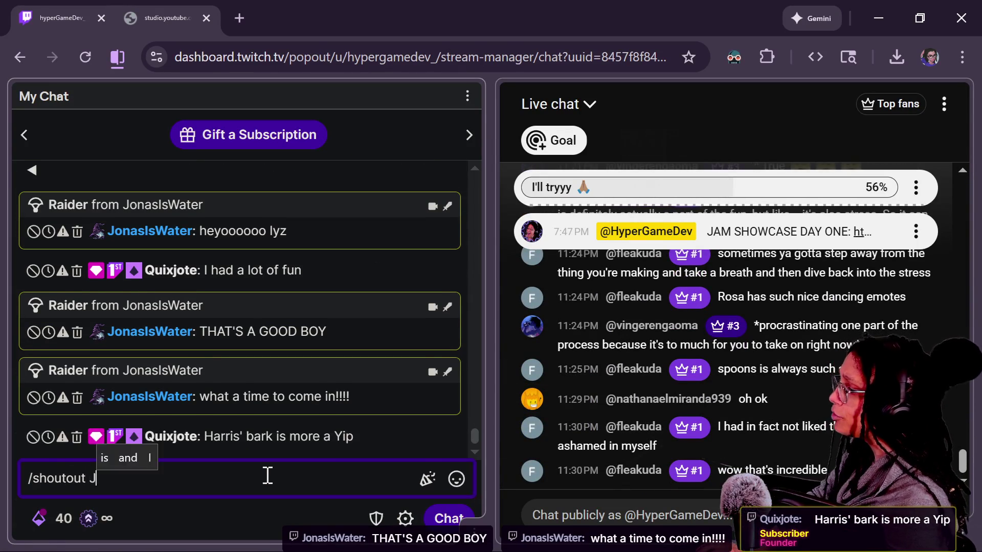
type("IsWater")
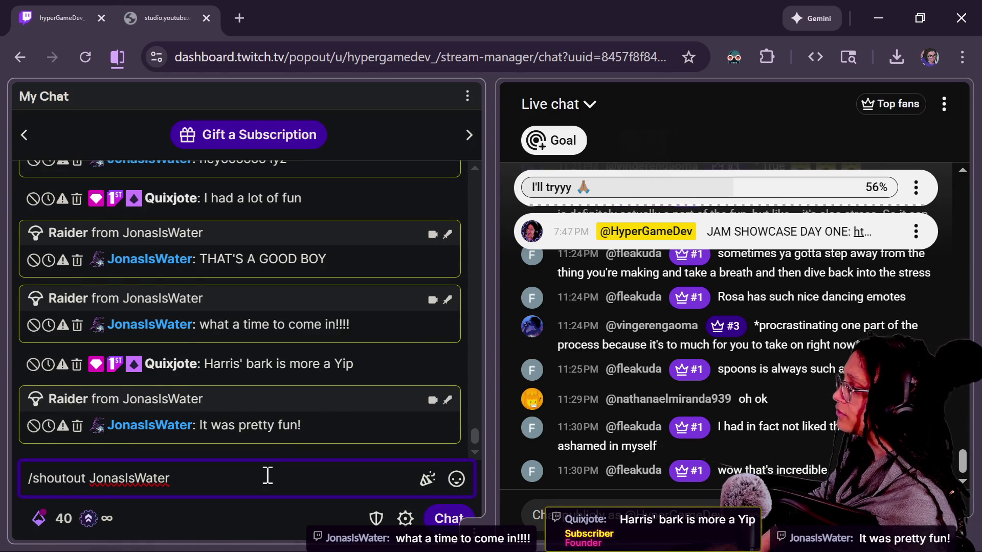
key("Return")
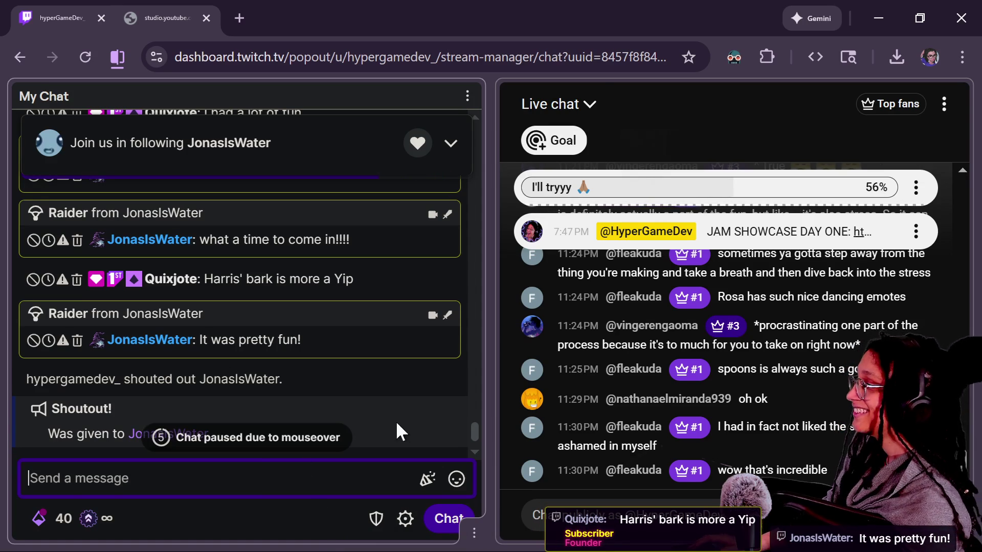
mouse_move(588, 380)
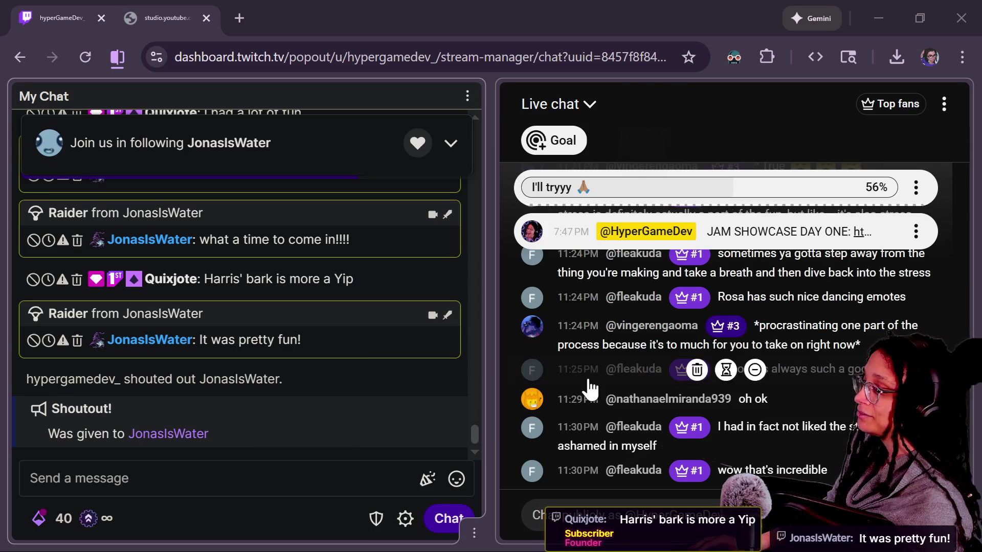
key("alt+Tab")
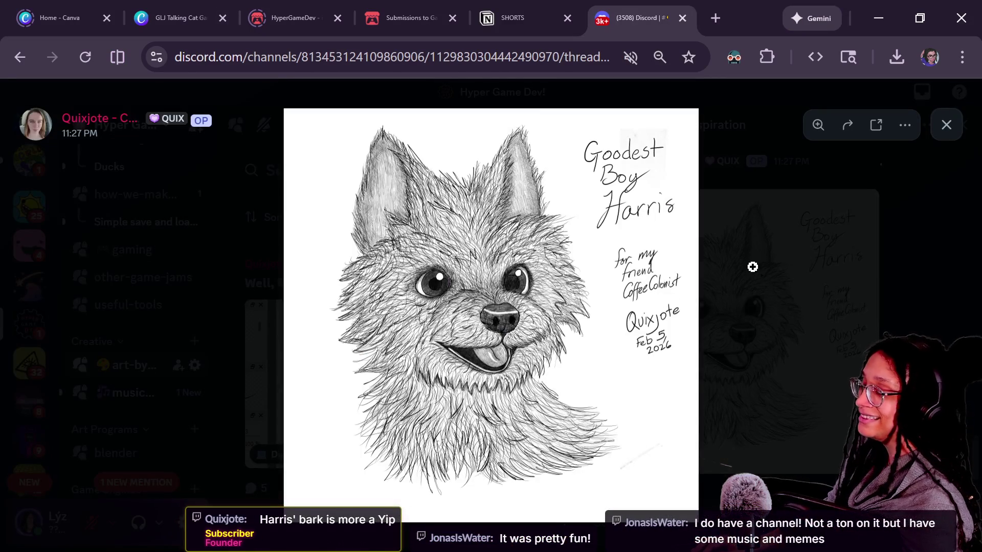
Switch away from the browser and back to the stream chat window
key("alt+Tab")
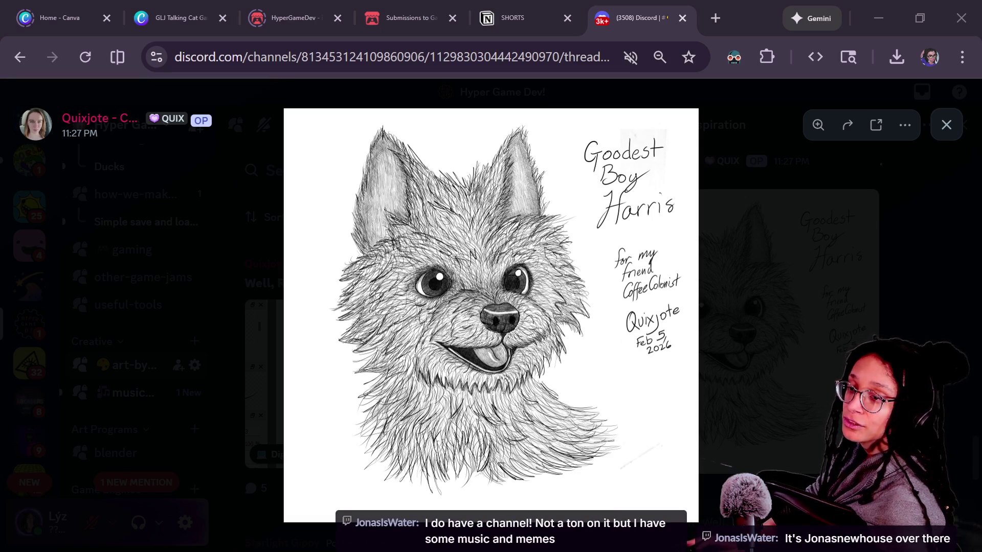
key("alt+Tab")
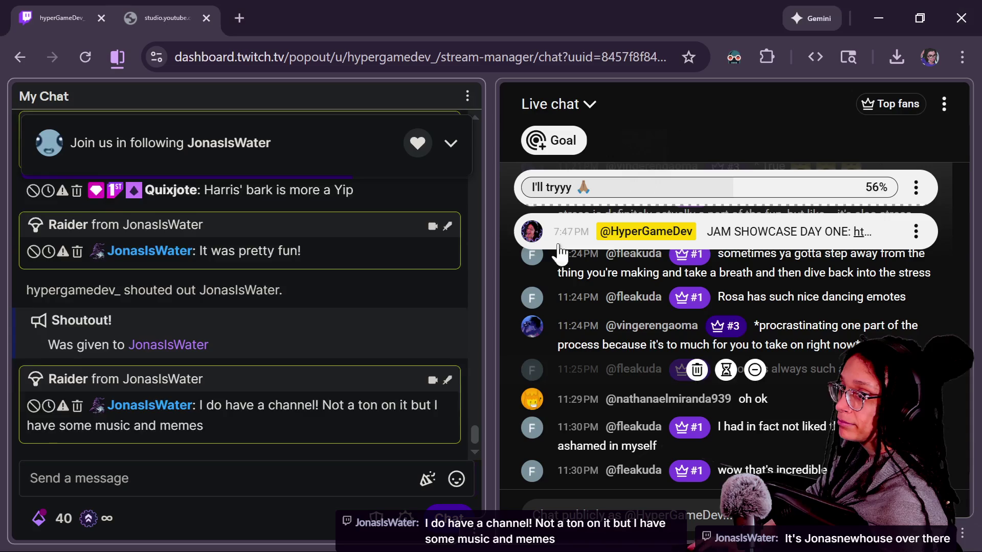
Load the raider's youtube.com/@ channel page in a new tab and select its address
key("alt+Tab")
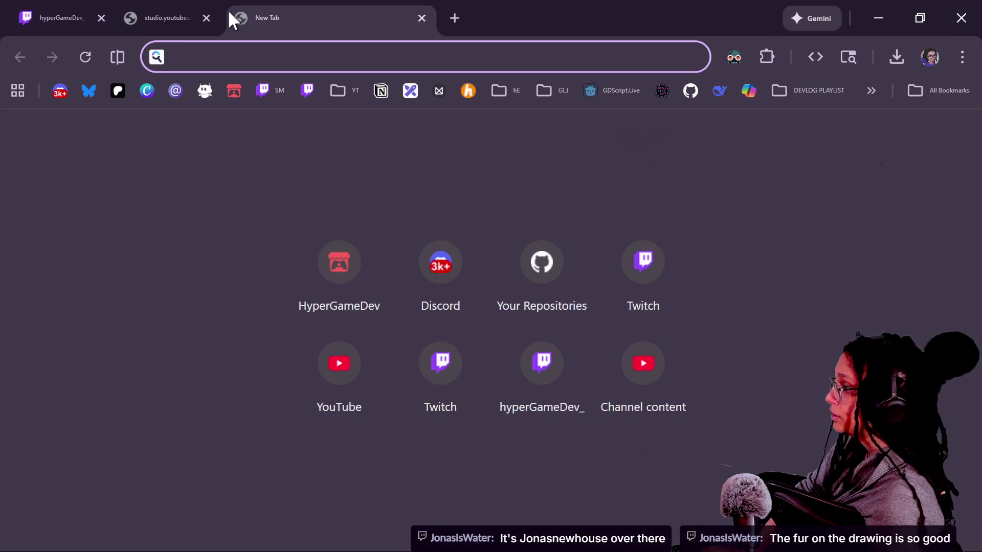
type("o")
key("BackSpace")
type("youtube.cim")
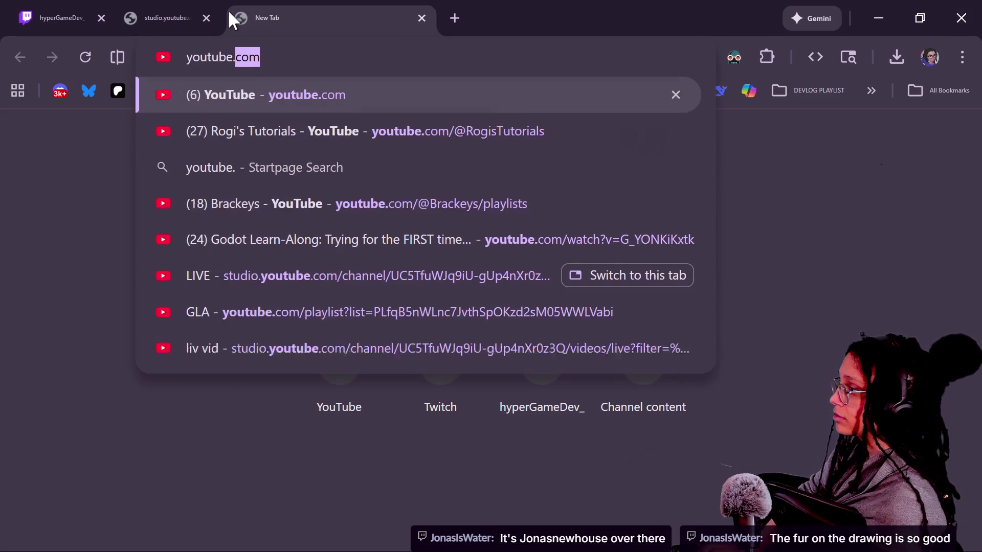
key("BackSpace")
key("BackSpace")
type("om/@j")
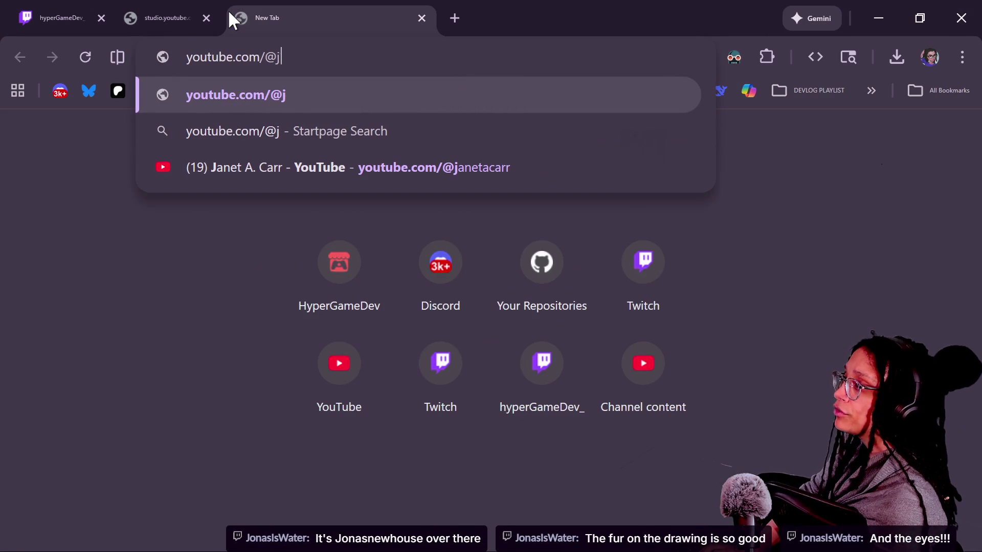
type("onasnewhouse")
key("Return")
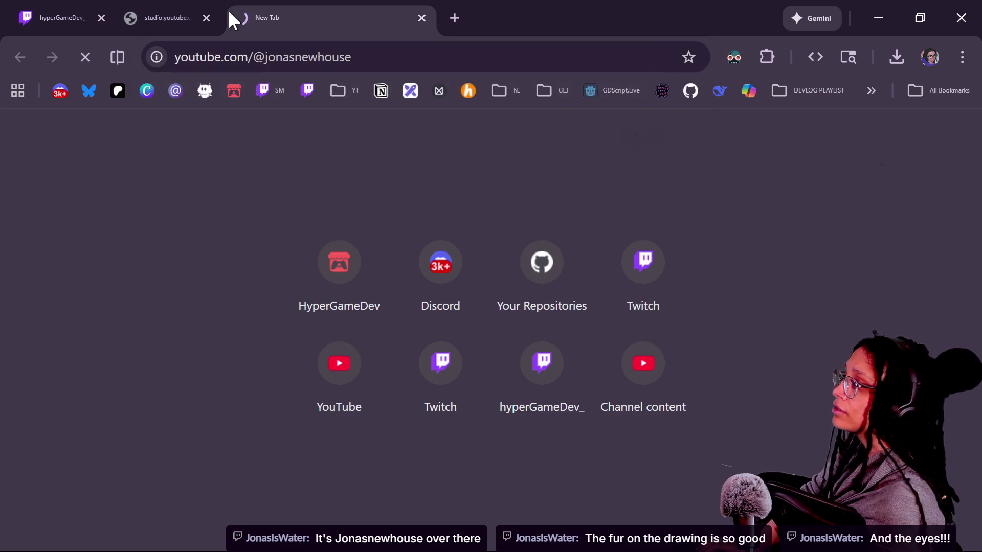
left_click(427, 51)
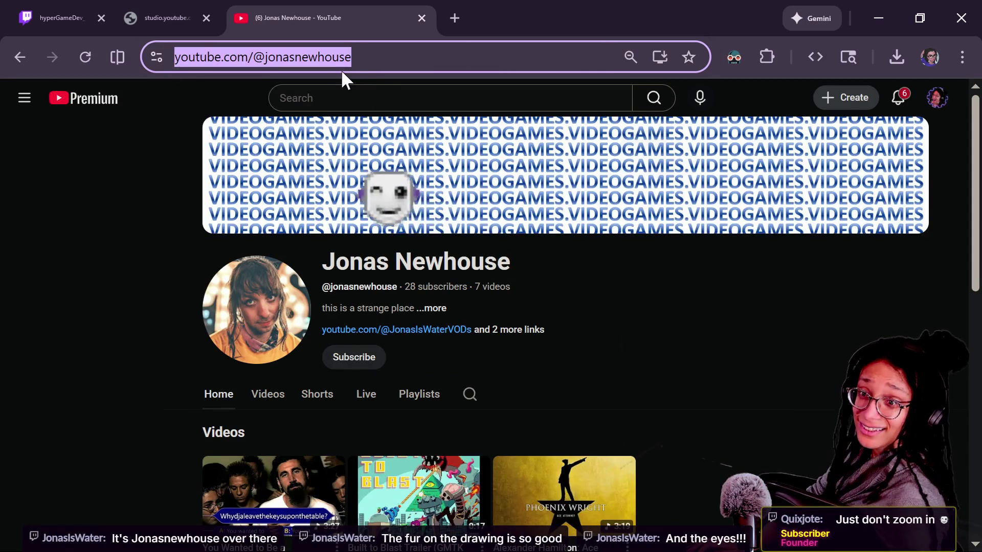
left_click(124, 5)
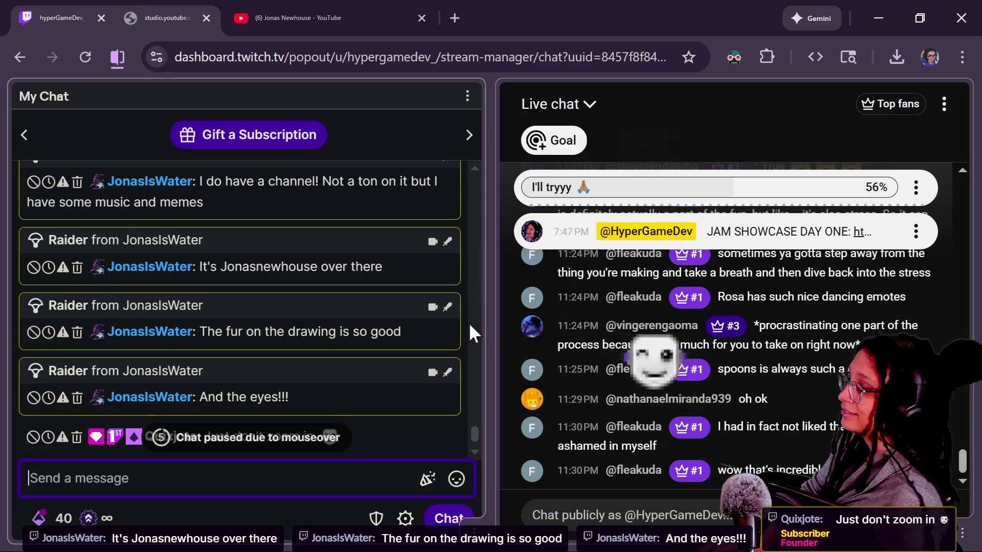
Post the raider's channel link in YouTube live chat, then return to the Discord drawing
left_click(621, 501)
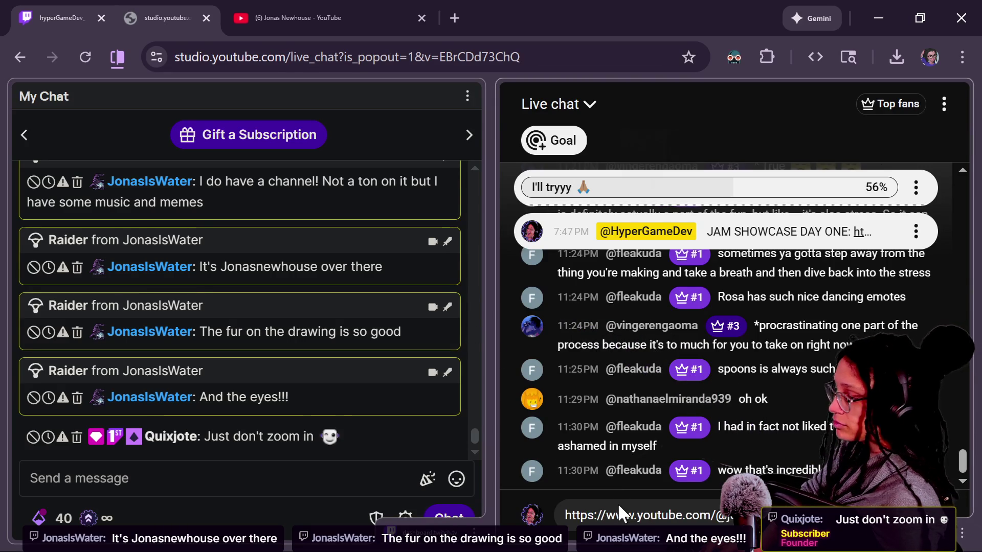
type("https://www.youtube.com/@jonasnewhouse")
key("Return")
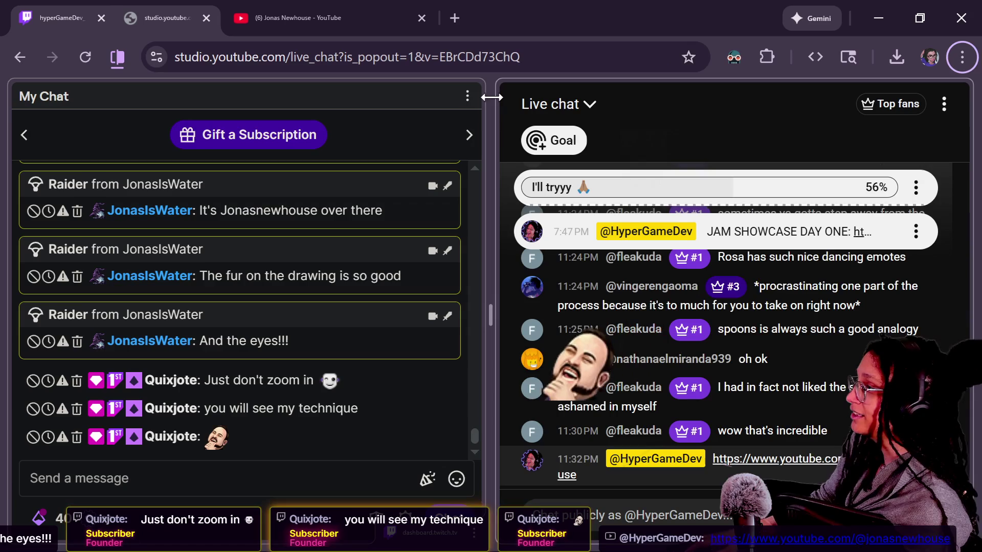
key("alt+Tab")
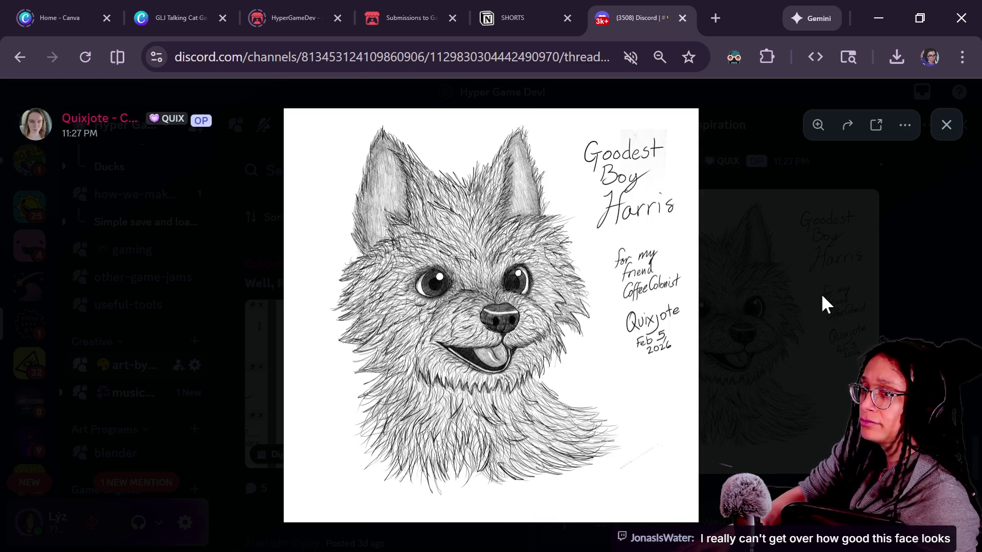
key("alt+Tab")
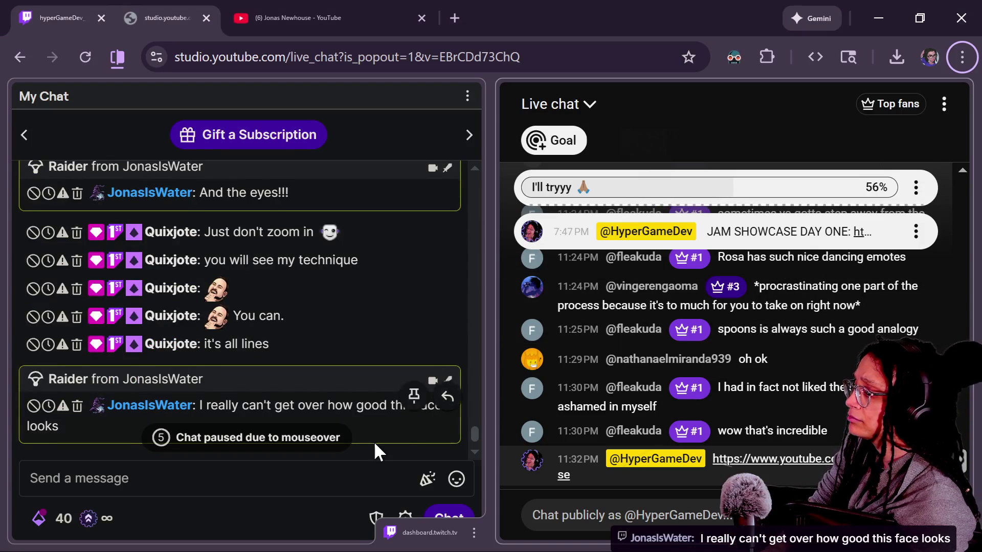
key("alt+Tab")
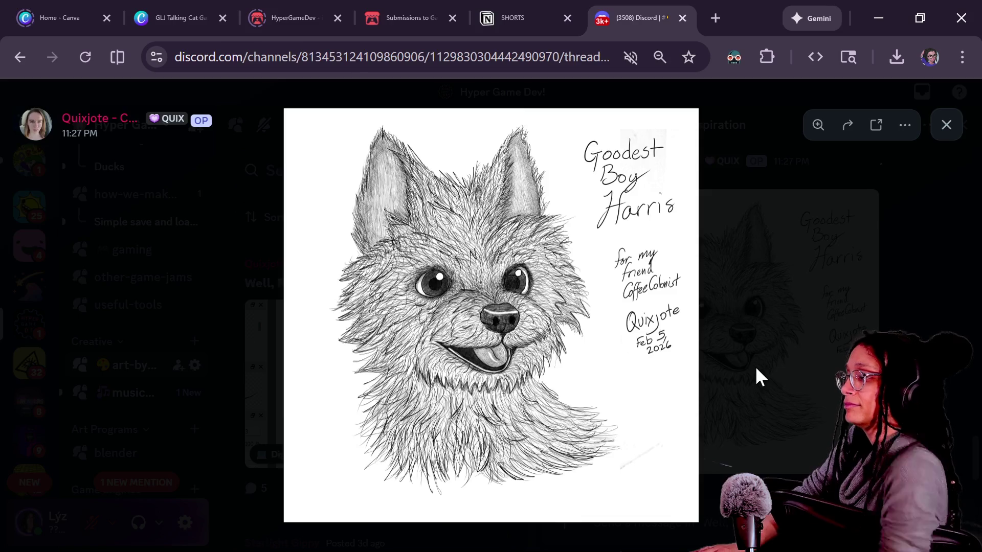
key("alt+Tab")
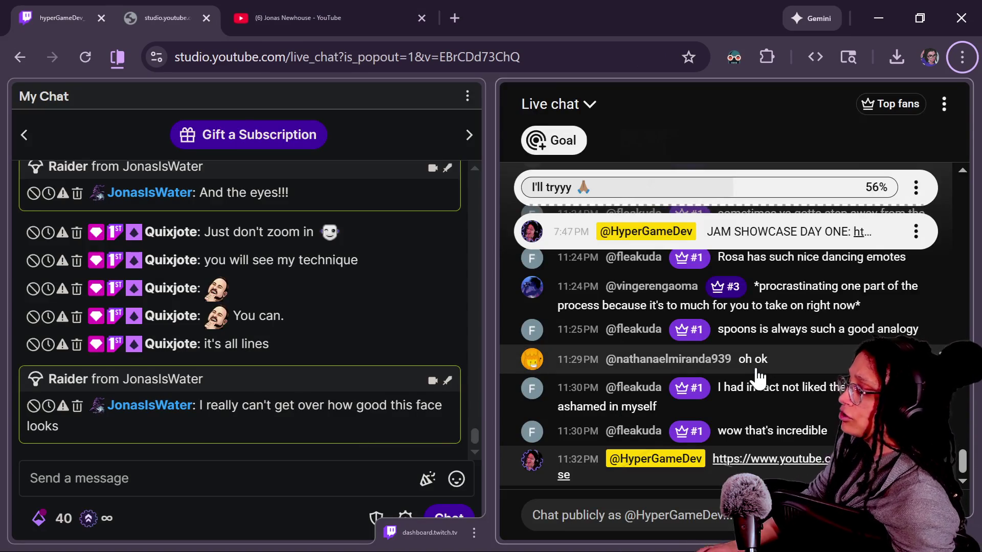
key("alt+Tab")
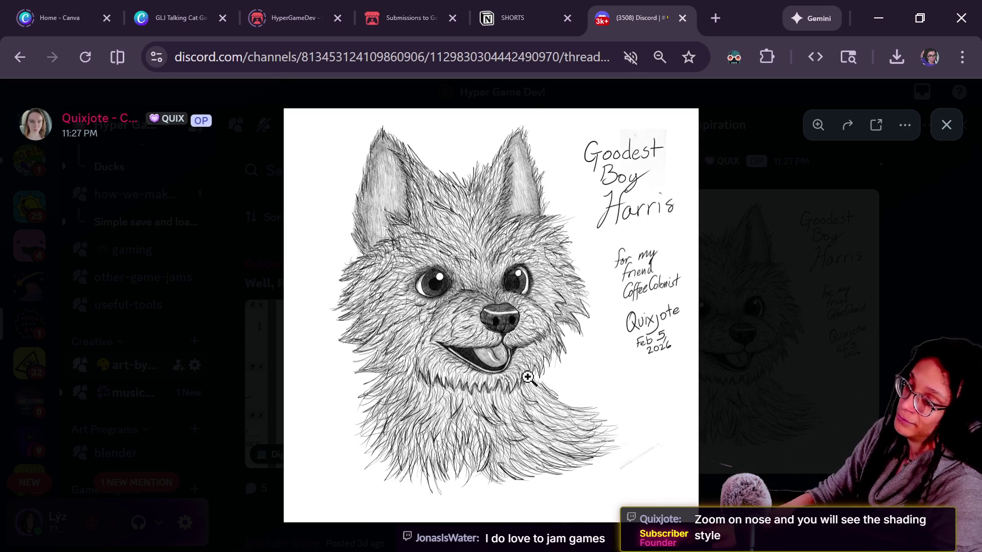
key("alt+Tab")
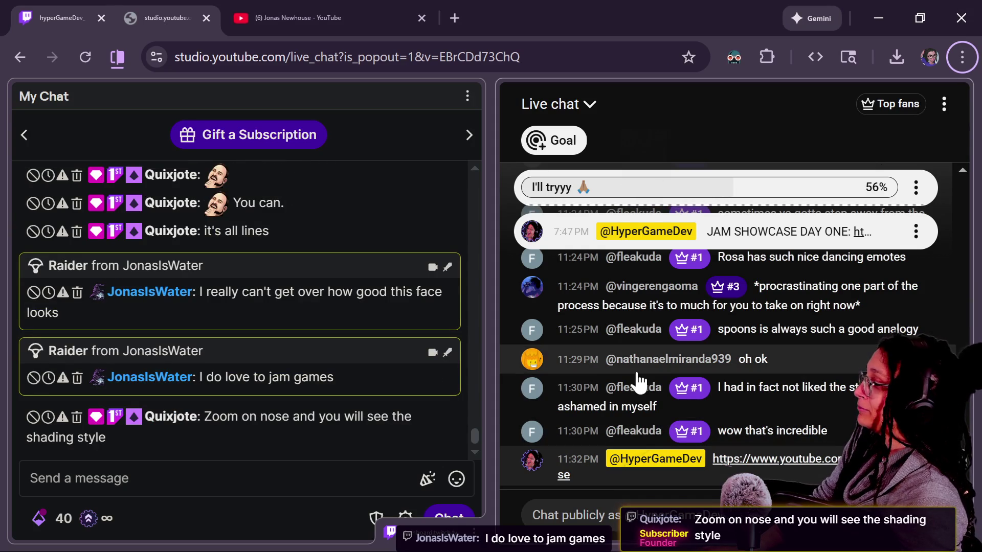
key("alt+Tab")
left_click(499, 315)
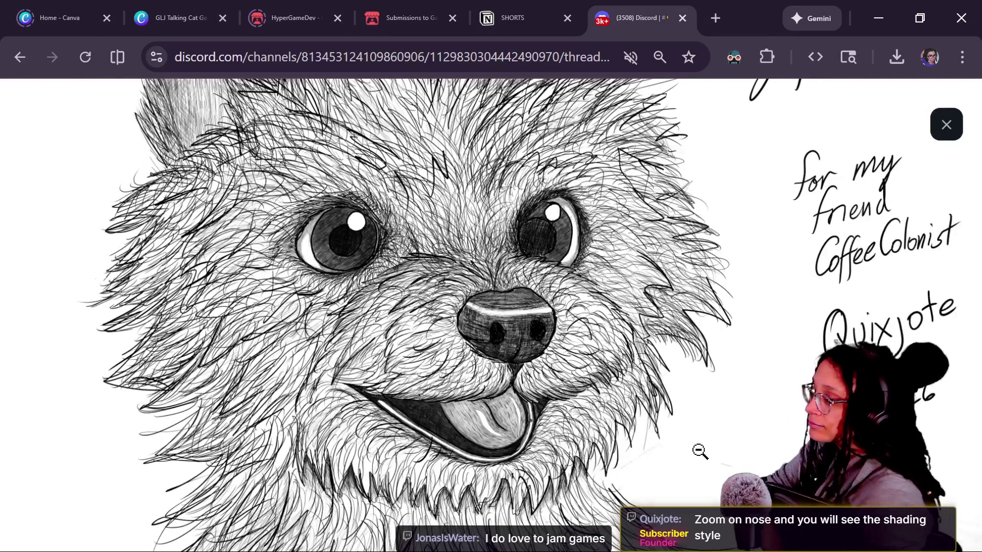
Open the Discord dog drawing in its own browser tab
key("ctrl+plus")
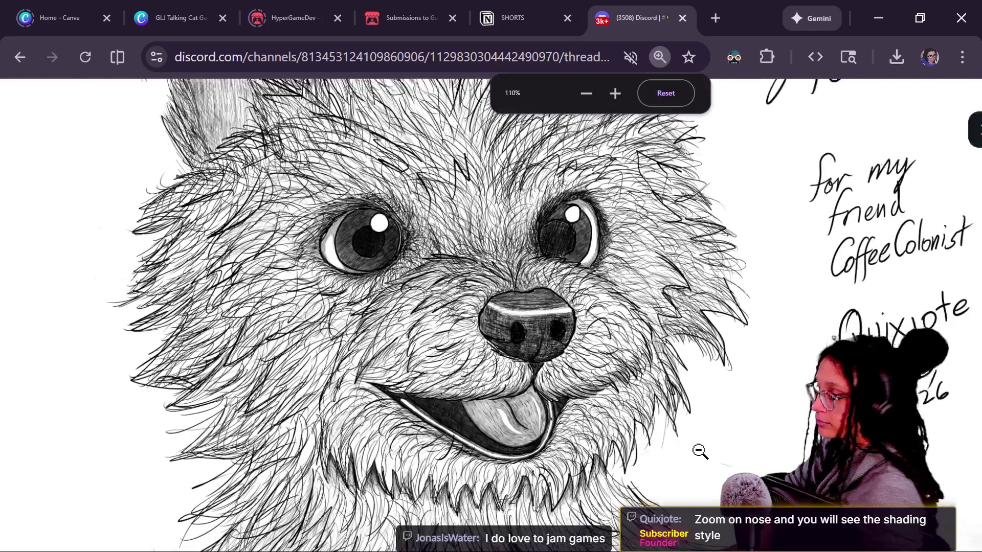
right_click(447, 284)
key("ctrl+plus")
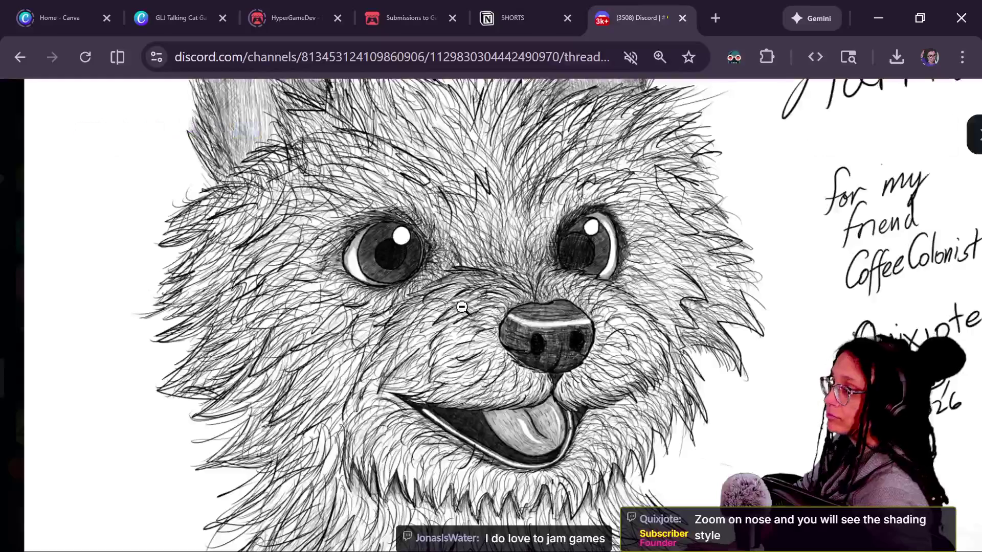
right_click(467, 307)
left_click(516, 326)
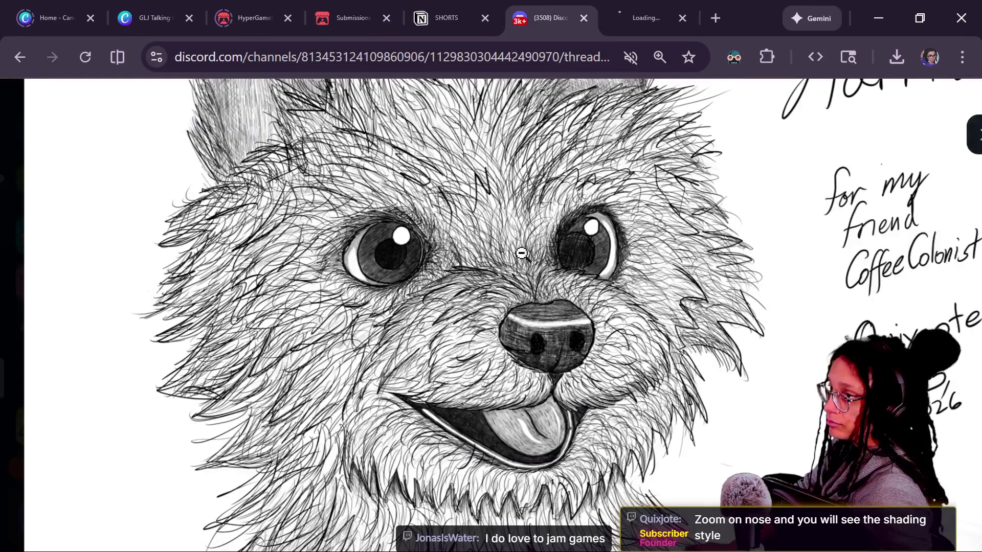
left_click(651, 15)
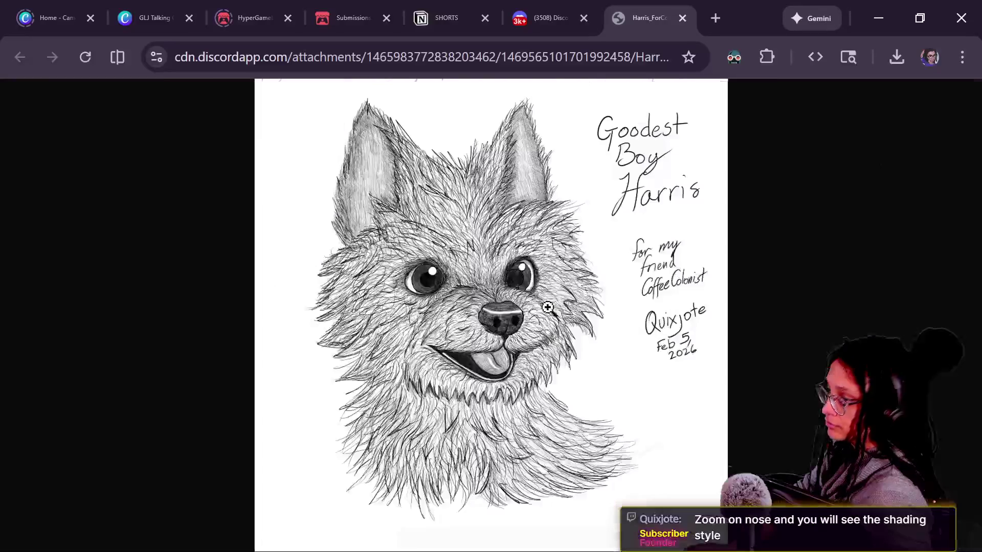
View the drawing at full size, centred on the hatch-shaded nose
left_click(547, 307)
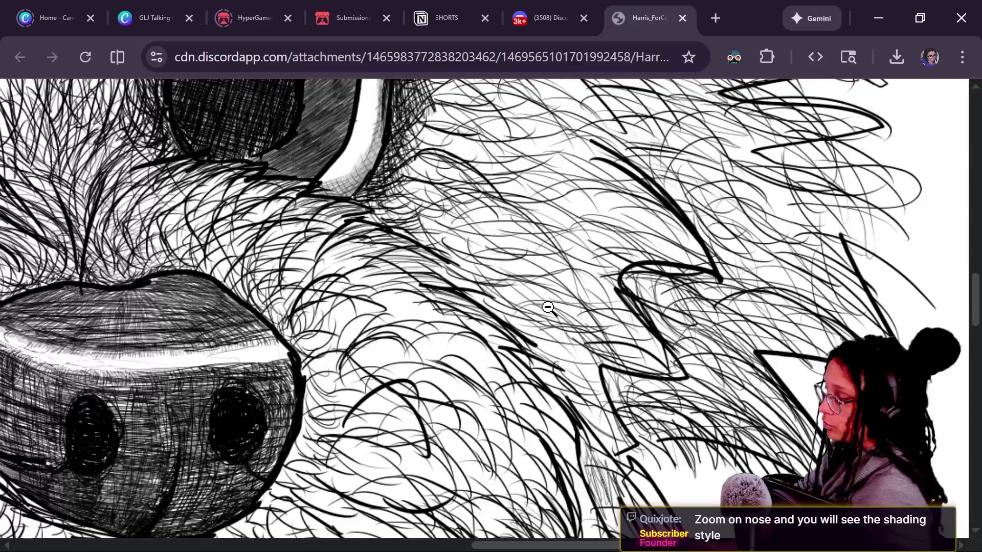
scroll(548, 307, "left", 5)
scroll(547, 307, "up", 1)
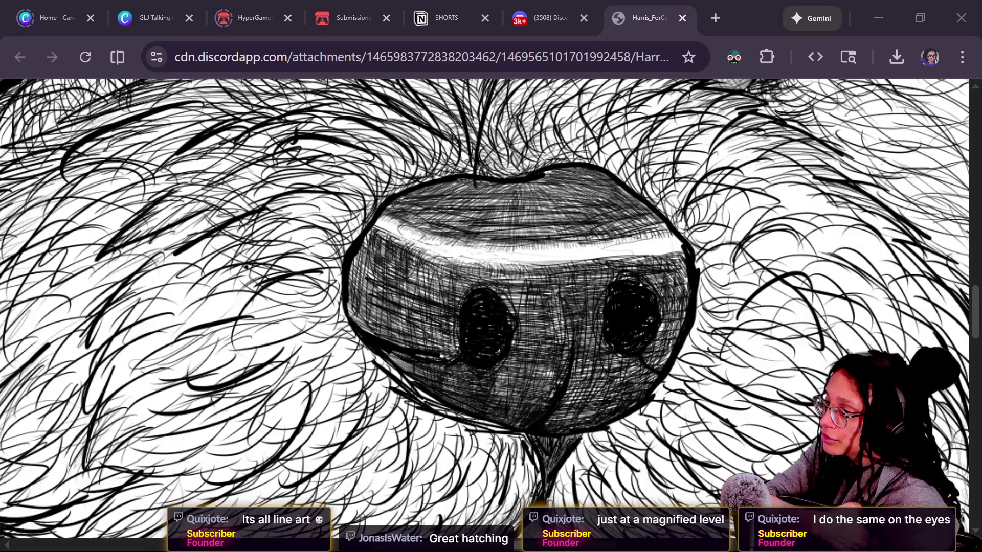
left_click(708, 373)
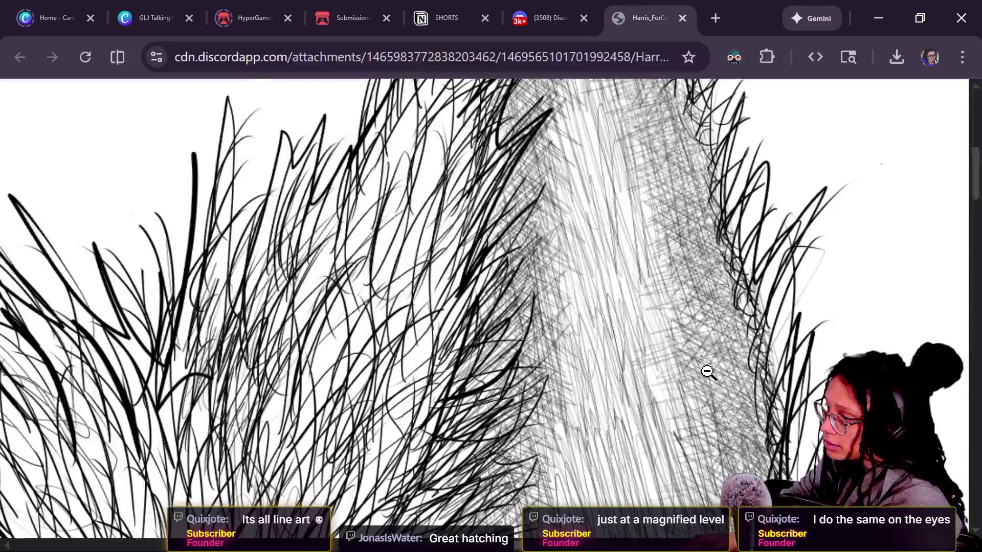
left_click(708, 373)
left_click(533, 307)
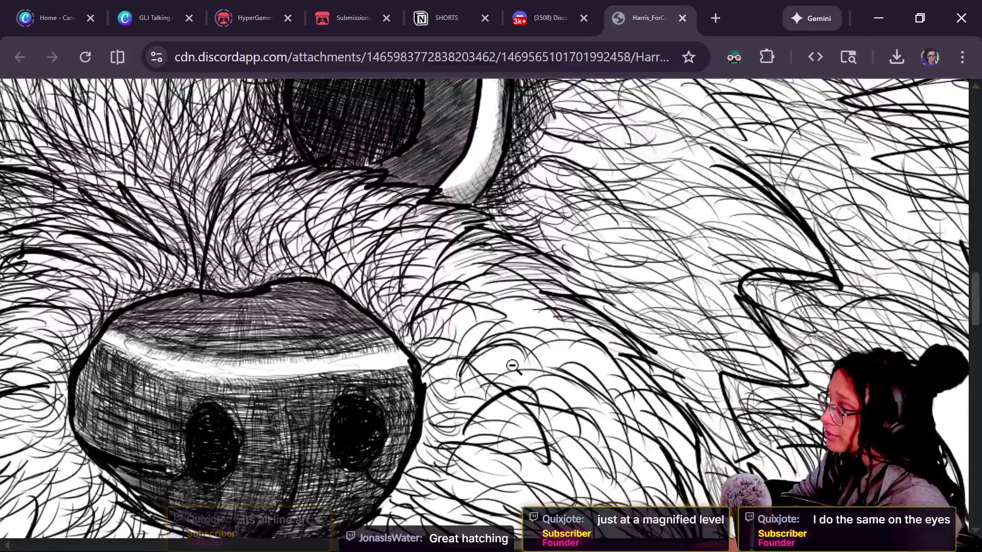
scroll(511, 367, "left", 3)
scroll(527, 426, "down", 2)
scroll(527, 426, "left", 3)
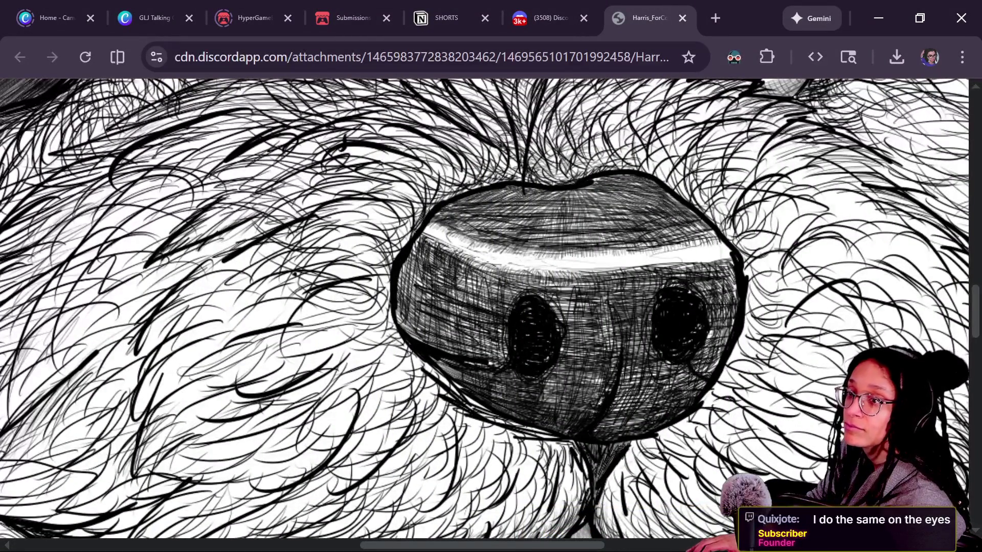
key("alt+Tab")
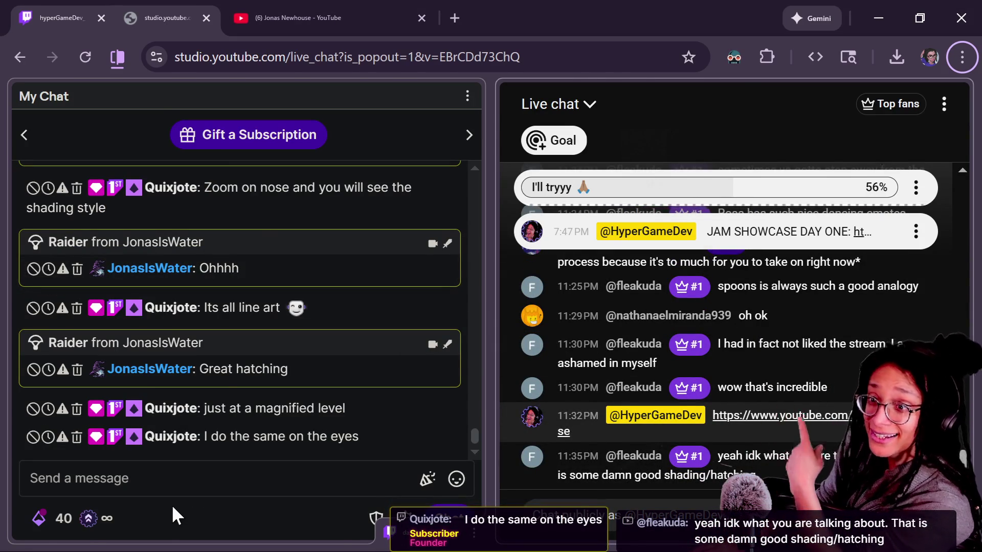
Inspect the eye shading up close, then fit the whole dog portrait to the window
key("alt+Tab")
scroll(333, 416, "up", 10)
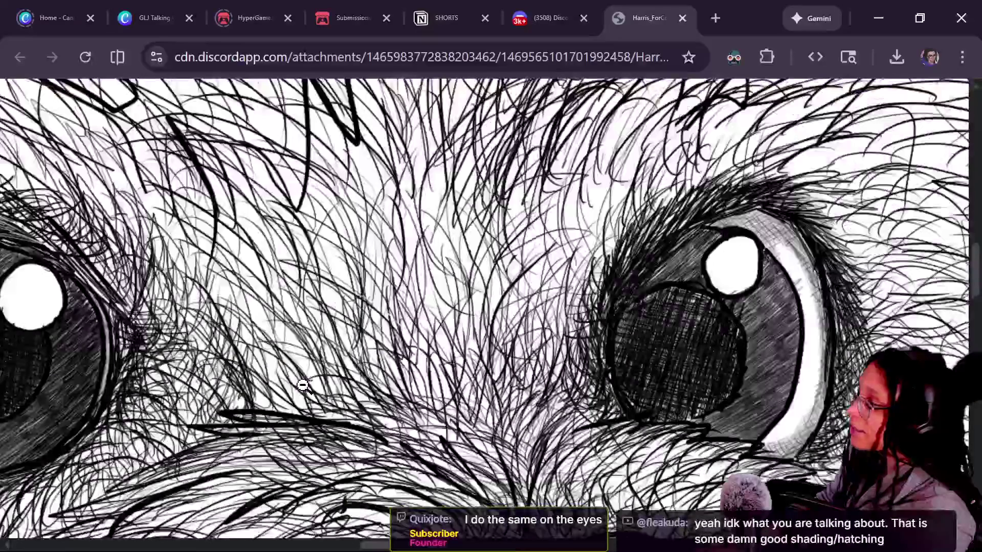
scroll(302, 386, "left", 3)
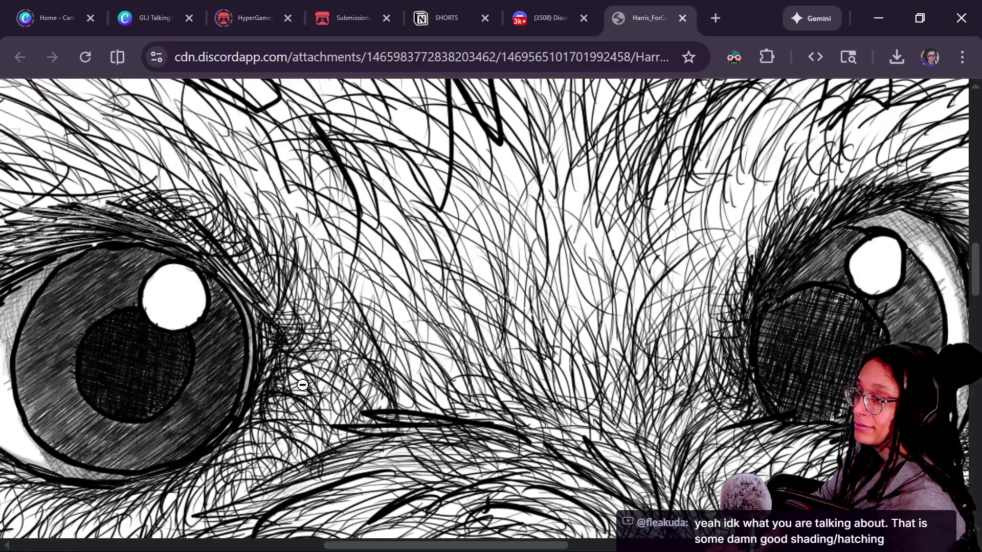
key("alt+Tab")
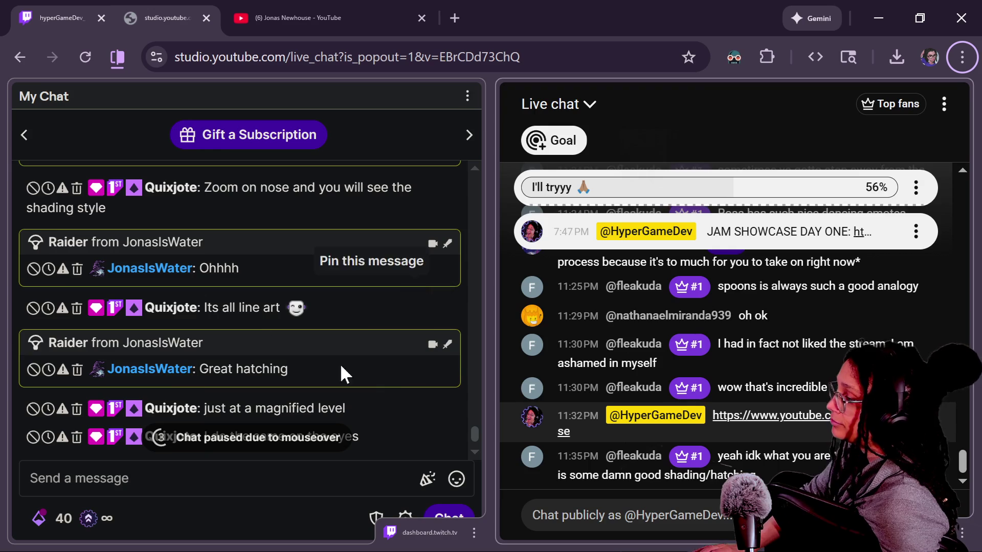
key("alt+Tab")
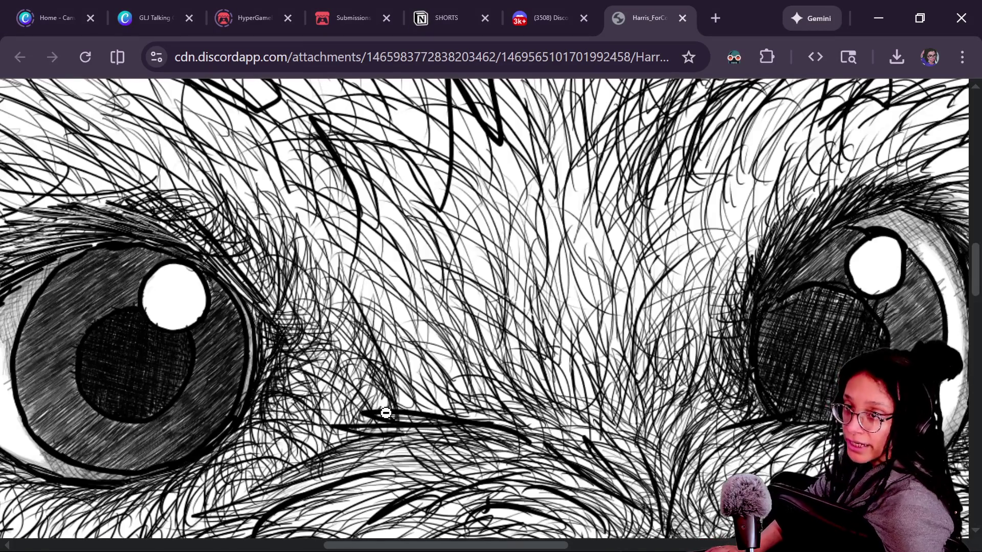
left_click(383, 405)
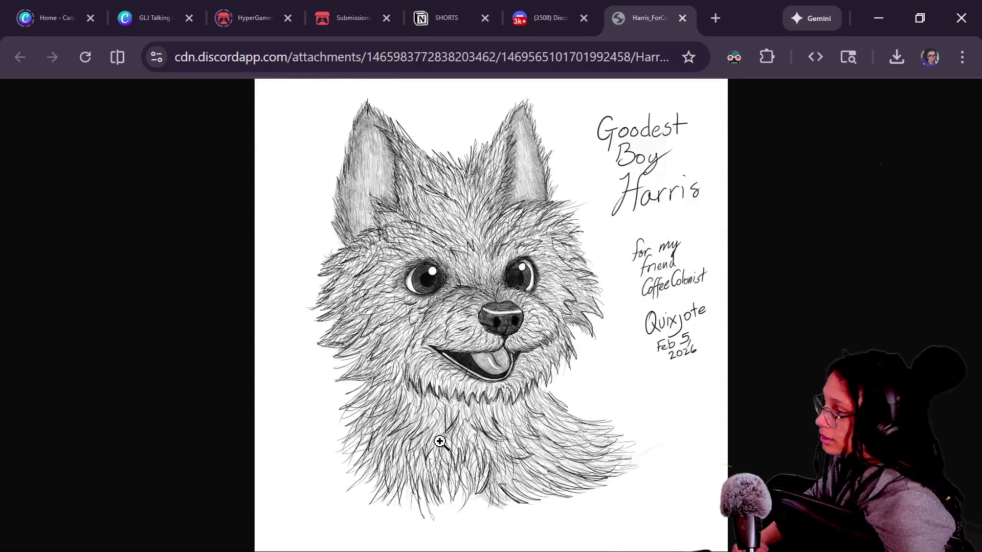
Magnify the drawing to full size and inspect the fur above the eye
left_click(430, 412)
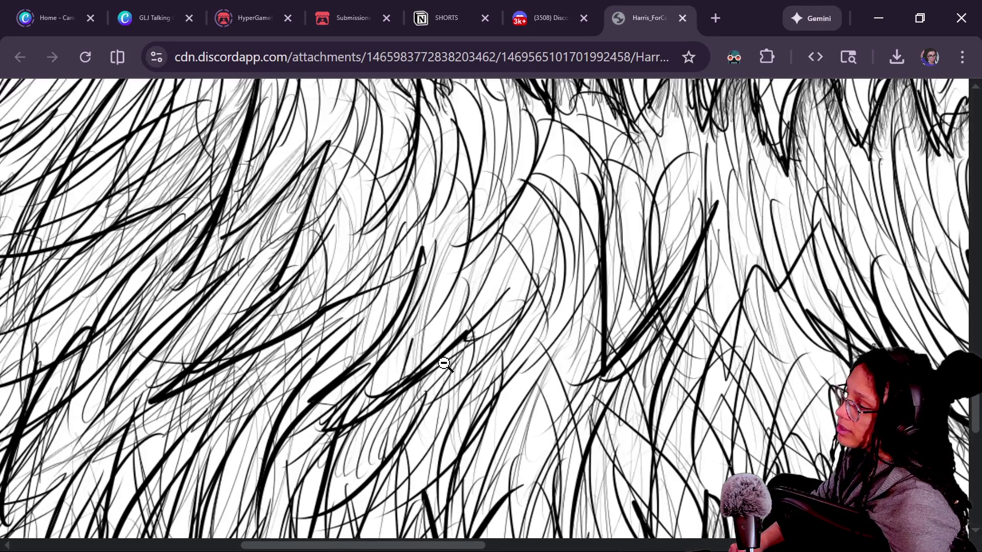
scroll(449, 313, "up", 2)
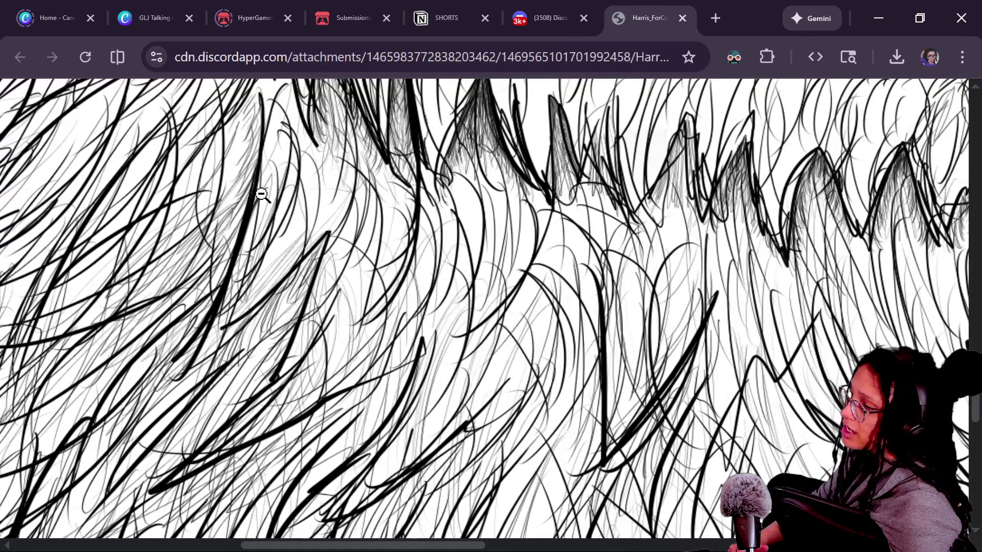
scroll(262, 195, "up", 3)
scroll(262, 194, "up", 3)
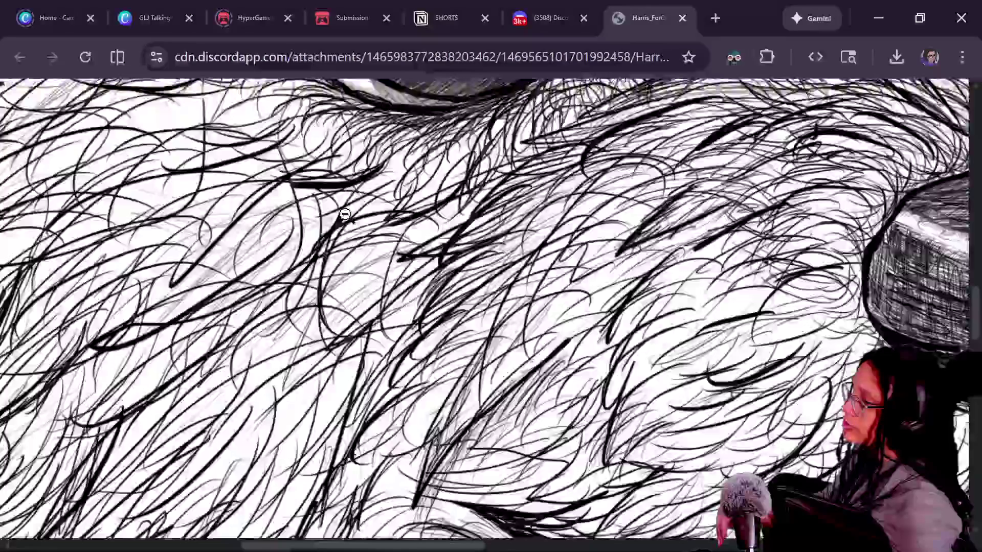
left_click(346, 215)
left_click(345, 215)
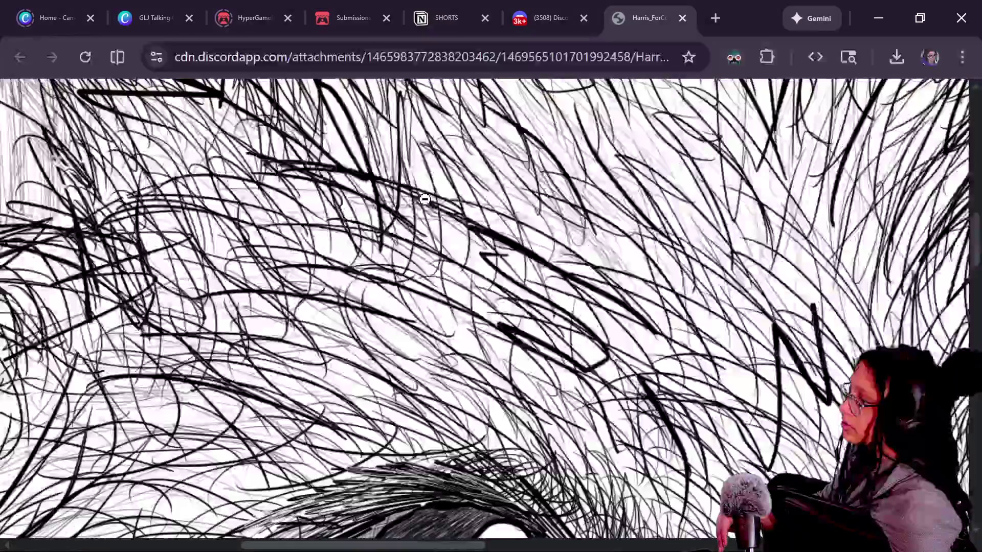
scroll(425, 199, "up", 2)
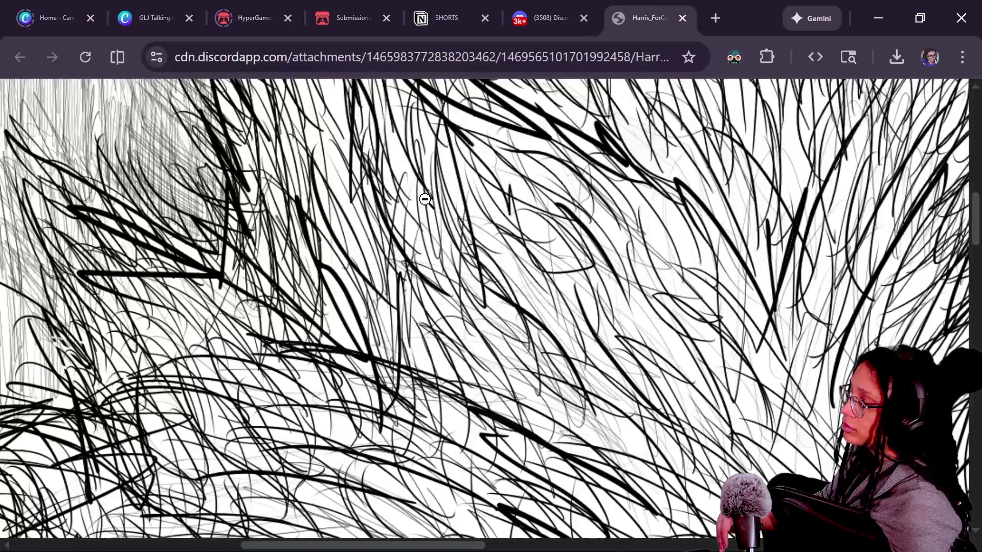
scroll(425, 199, "down", 1)
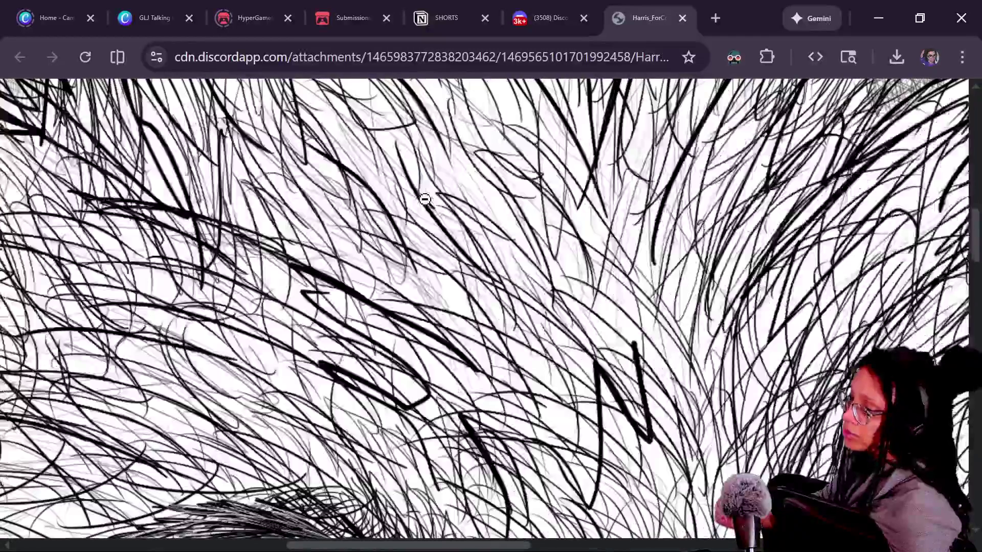
Pan across the fur and eye, then return to the whole-portrait view
scroll(425, 200, "left", 6)
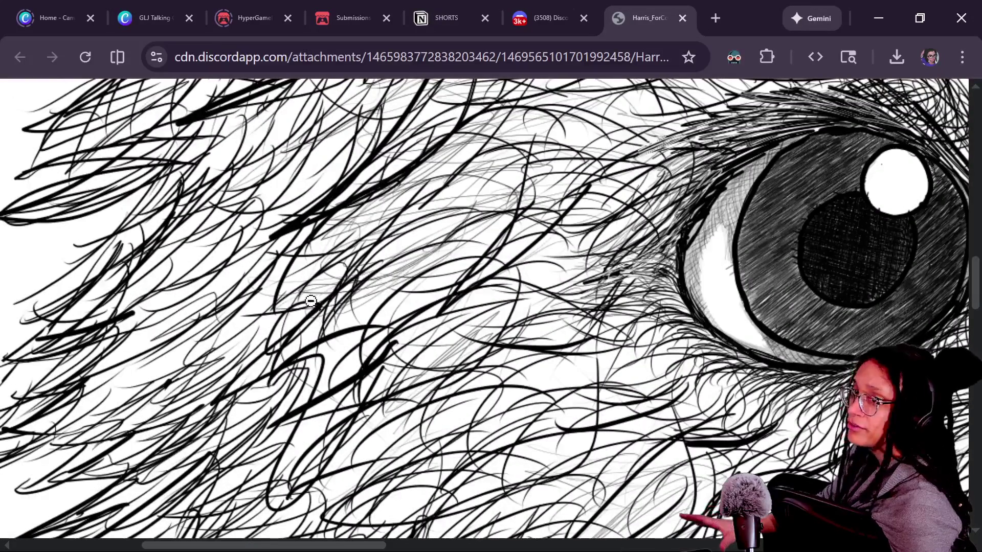
scroll(335, 313, "down", 1)
scroll(335, 313, "left", 1)
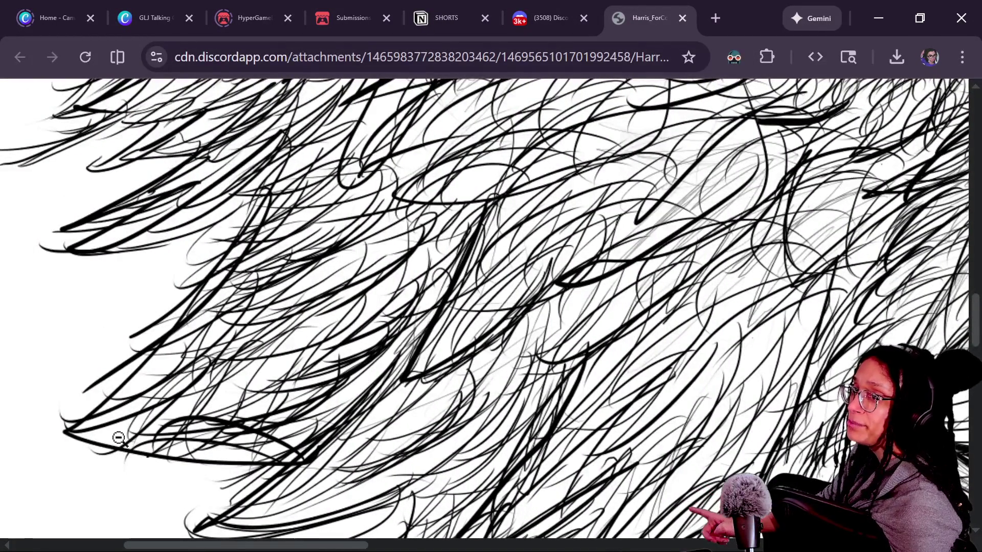
scroll(447, 386, "down", 5)
scroll(447, 386, "right", 1)
scroll(447, 386, "down", 2)
scroll(447, 386, "right", 1)
scroll(447, 386, "right", 5)
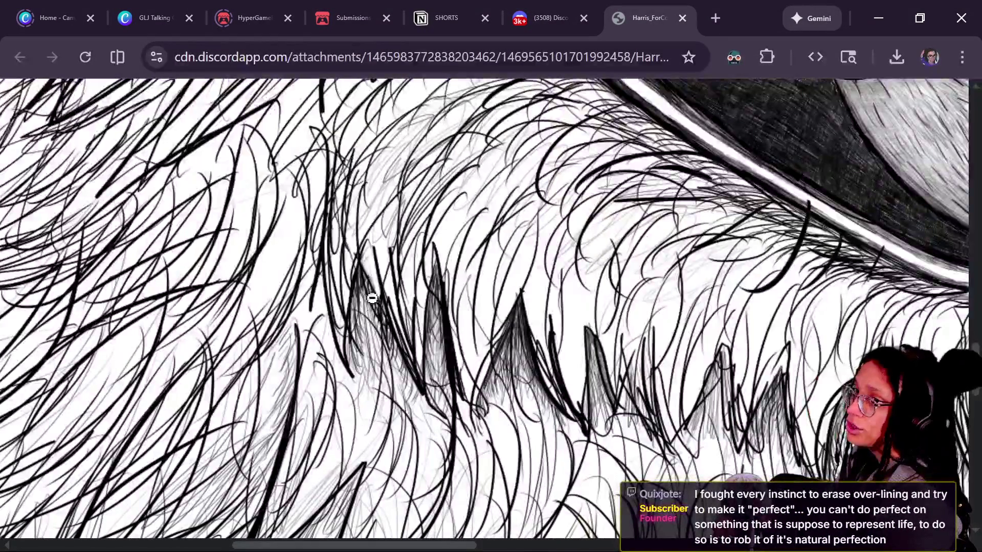
scroll(387, 382, "right", 5)
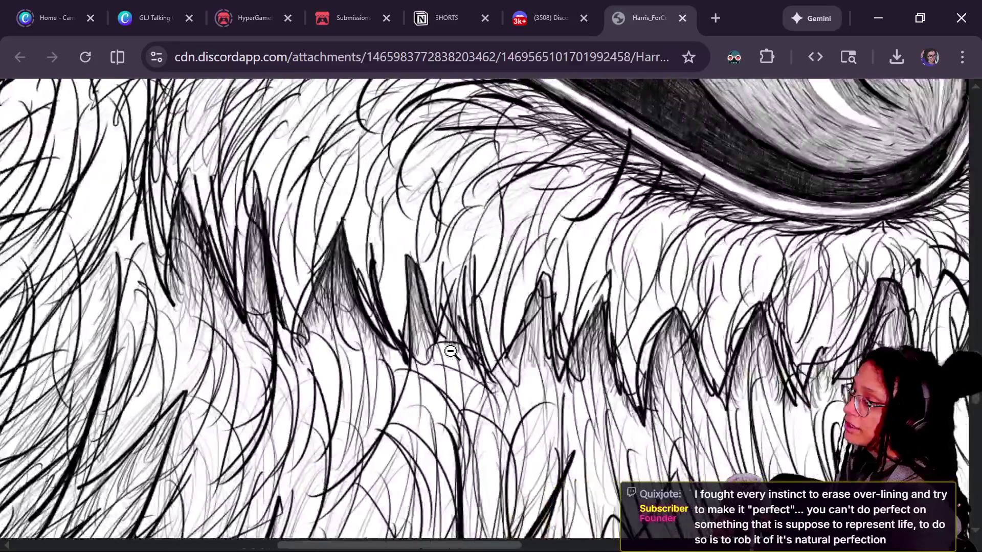
scroll(450, 351, "right", 5)
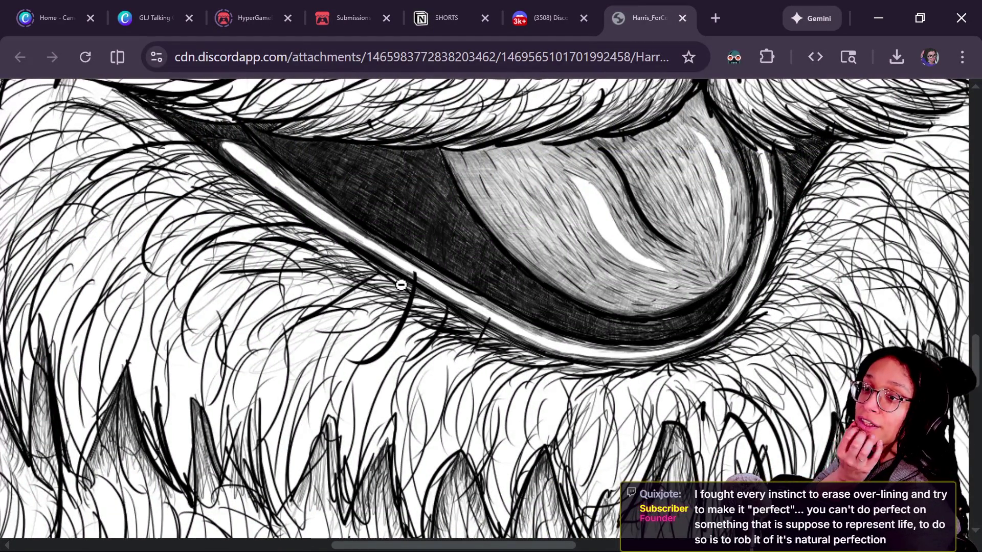
scroll(387, 330, "right", 4)
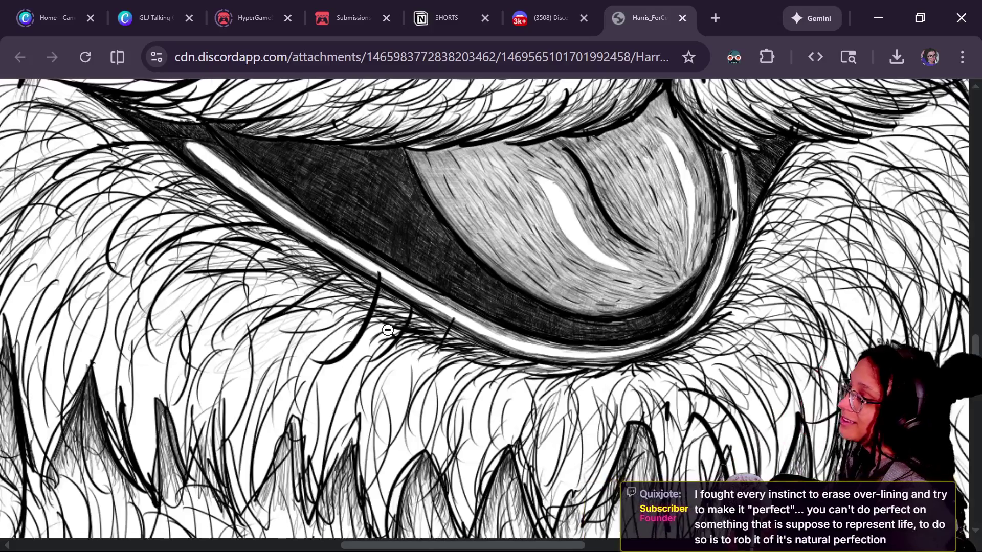
scroll(387, 330, "up", 2)
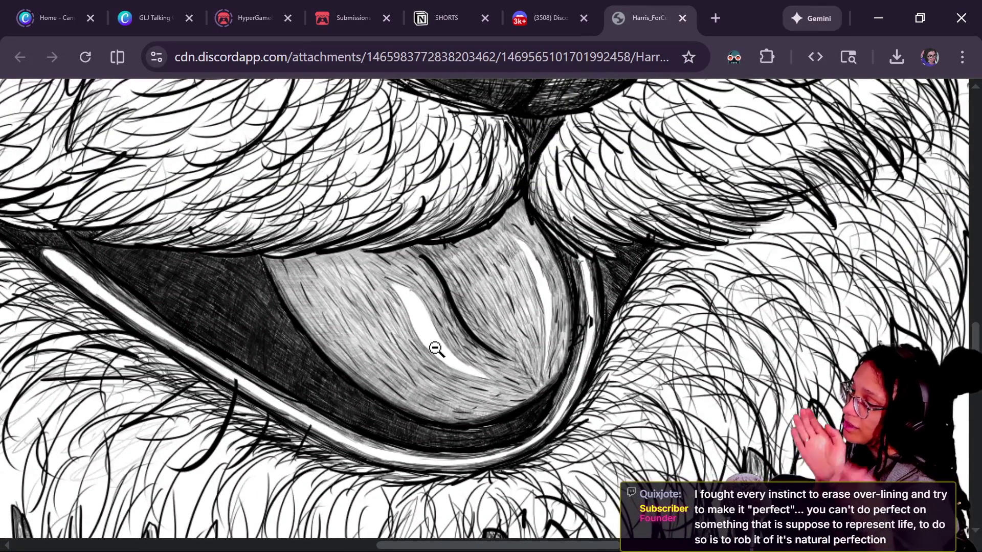
left_click(557, 393)
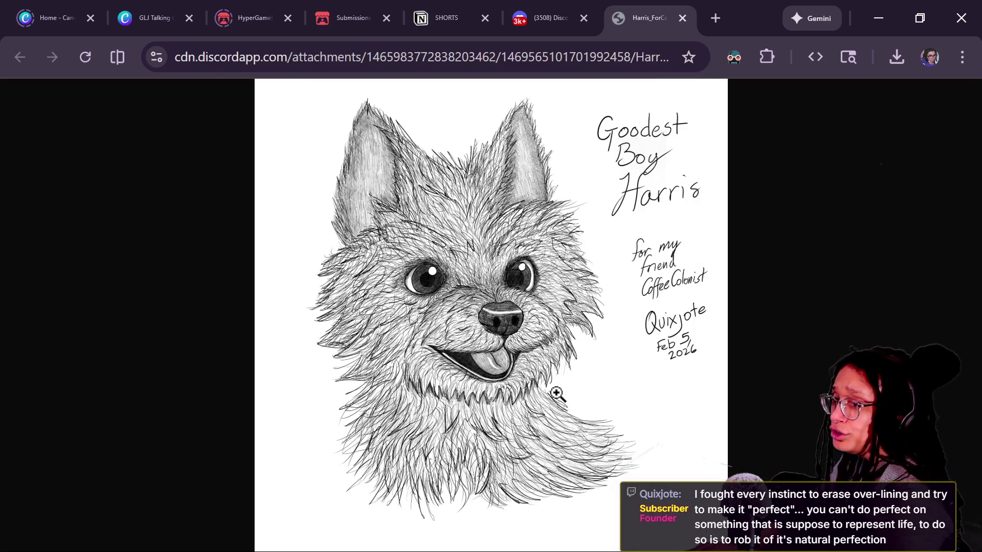
Read the live chat messages, then return to Godot's _update_current_stat_shown function
key("alt+Tab")
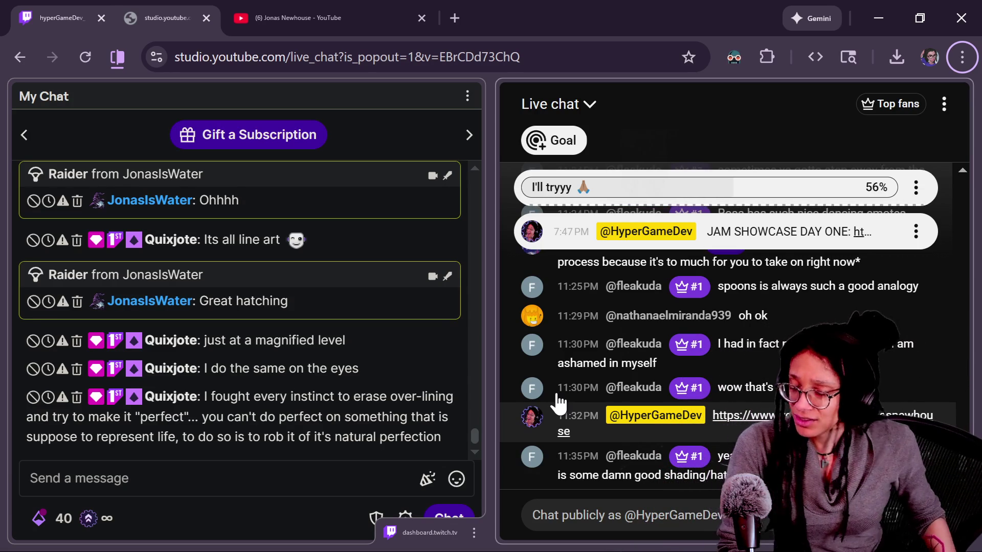
key("alt+Tab")
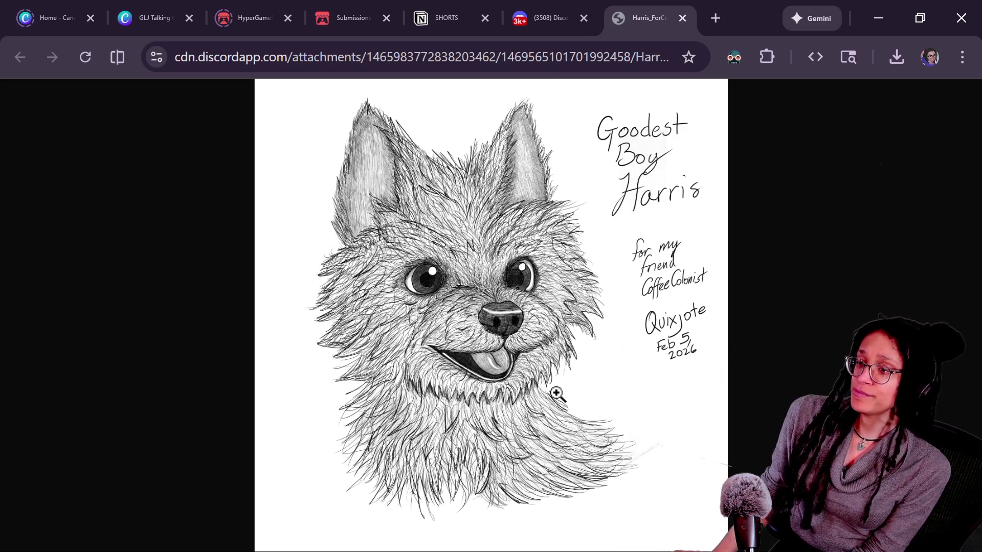
key("alt+Tab")
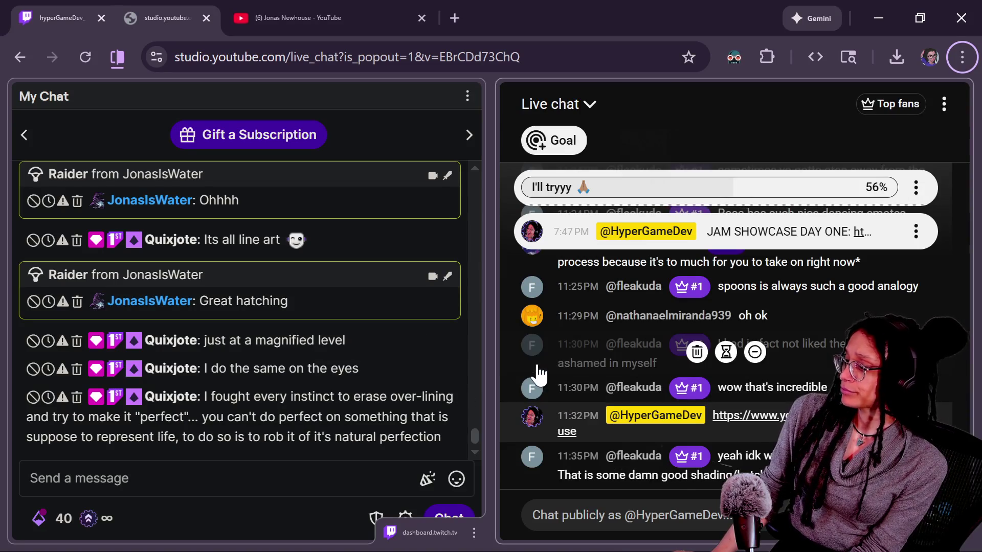
key("alt+Tab")
left_click(452, 308)
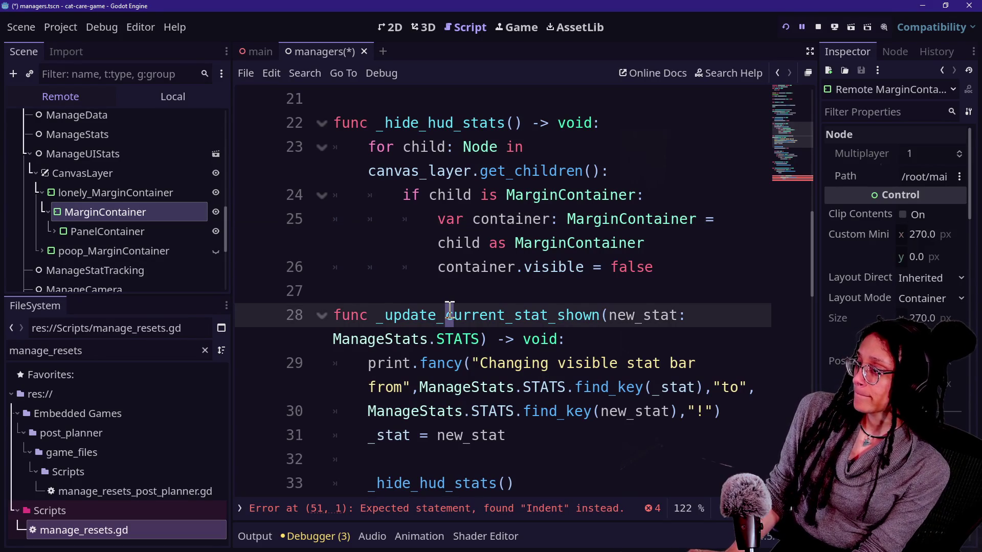
key("ctrl+shift+F11")
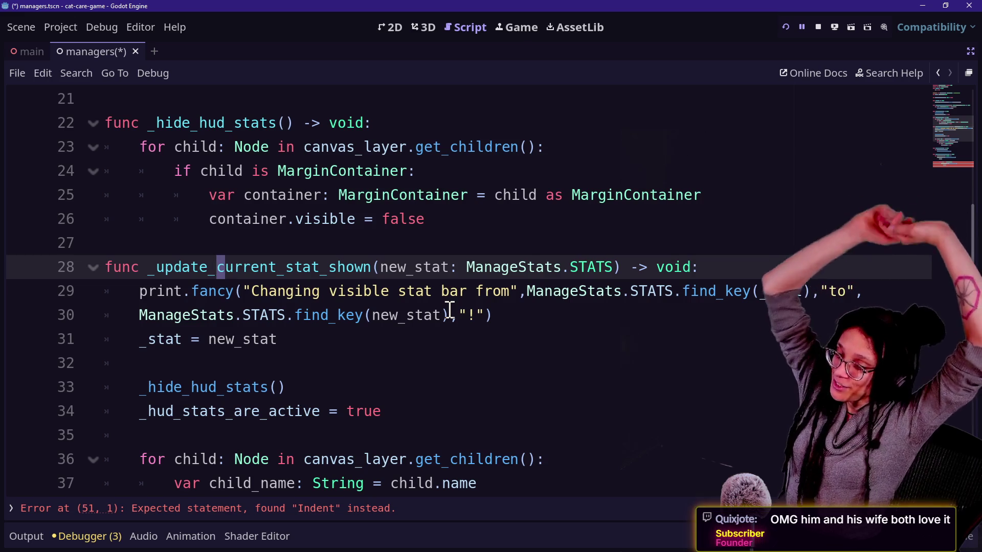
key("Down")
key("Down")
key("Down")
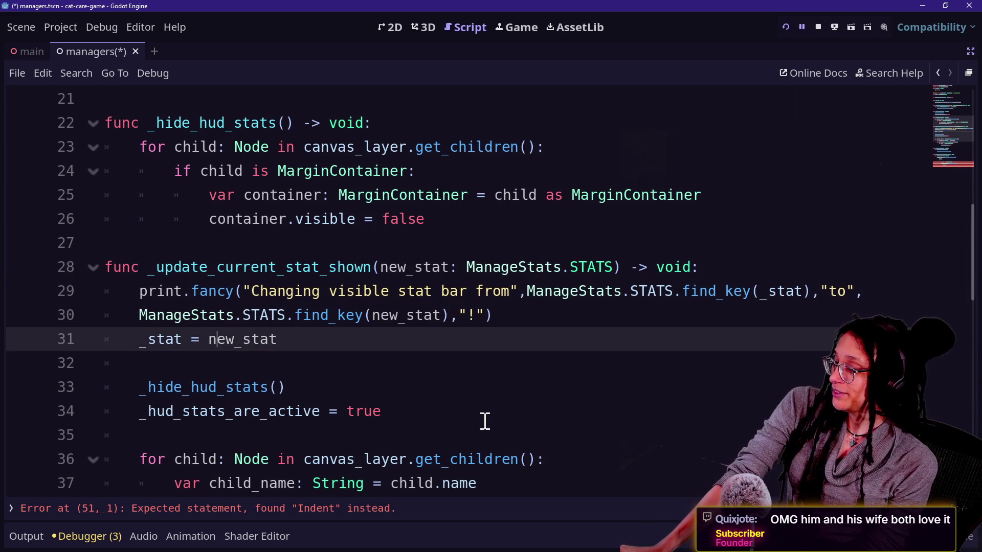
scroll(479, 413, "down", 1)
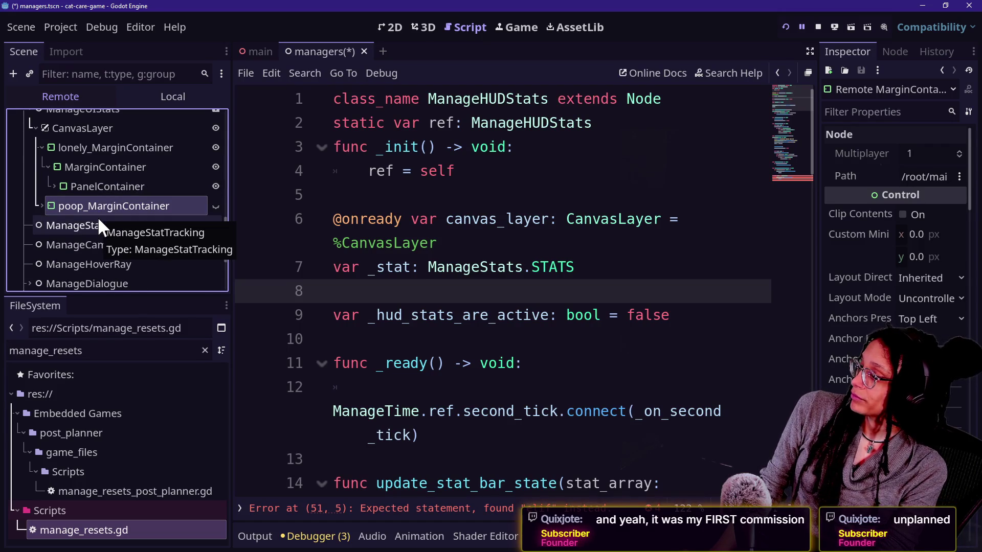
Select lonely_MarginContainer in the Remote tree and inspect its PanelContainer
left_click(82, 145)
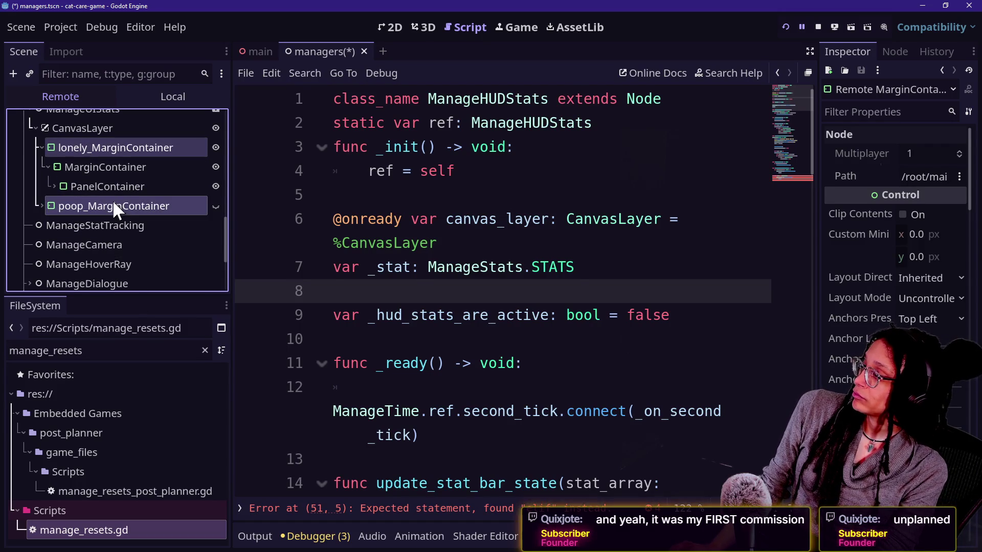
scroll(113, 206, "up", 1)
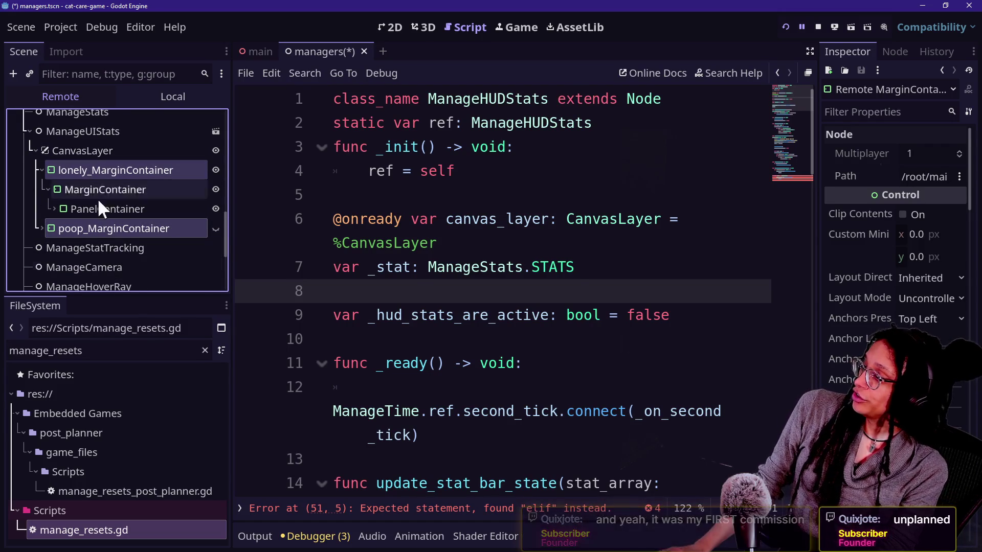
left_click(56, 208)
left_click(56, 208)
left_click(75, 174)
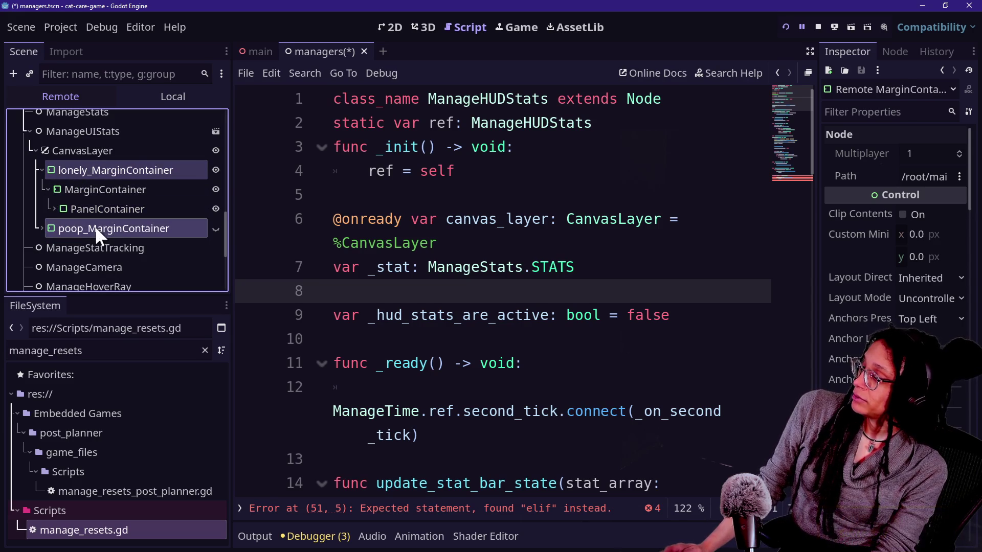
scroll(72, 212, "up", 4)
scroll(72, 212, "down", 2)
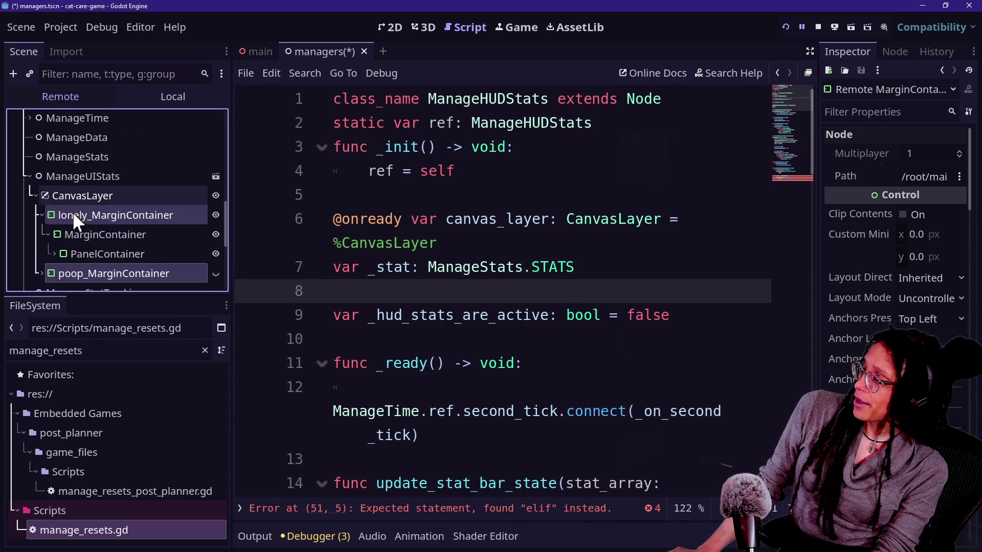
scroll(15, 222, "down", 2)
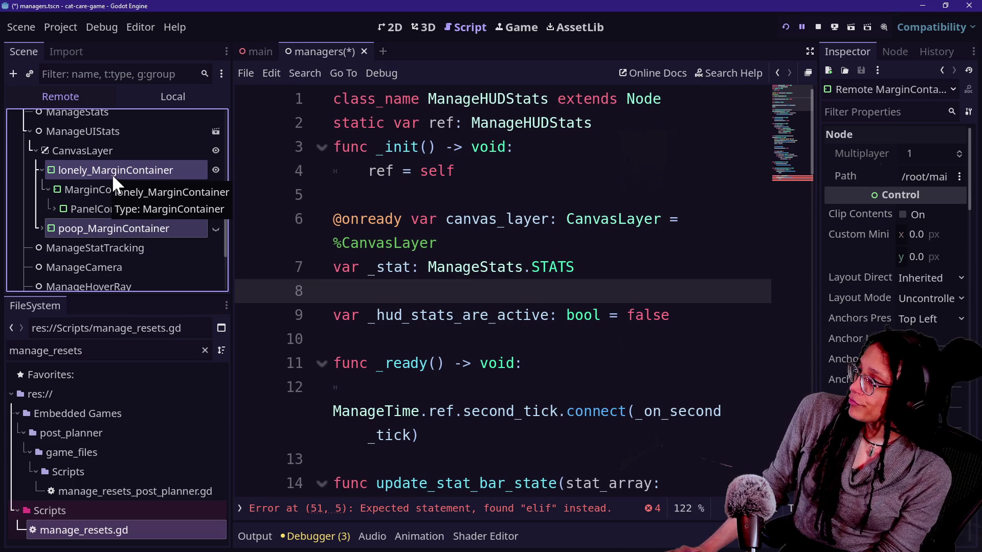
Expand both MarginContainer branches and select lonely_ProgressBar with both MarginContainers
right_click(126, 228)
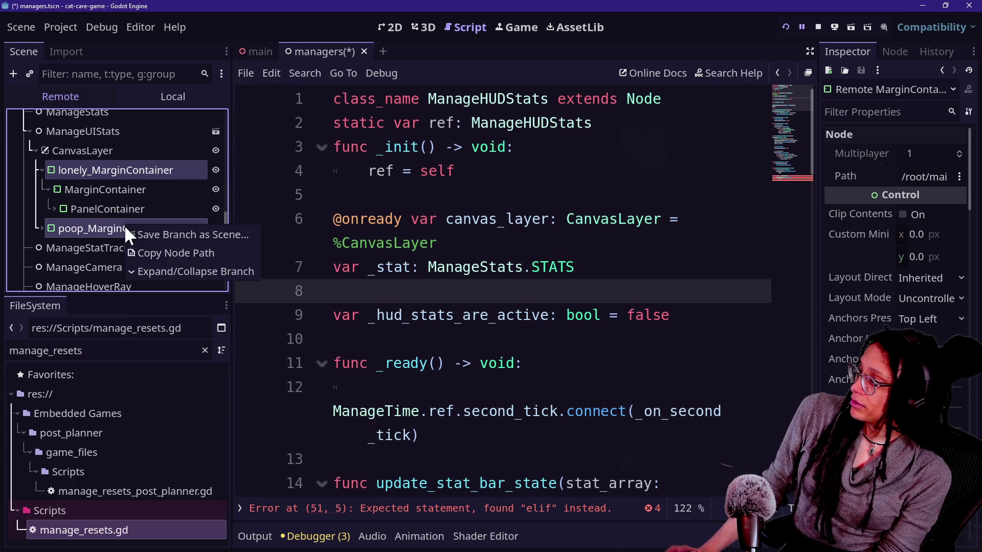
left_click(111, 218)
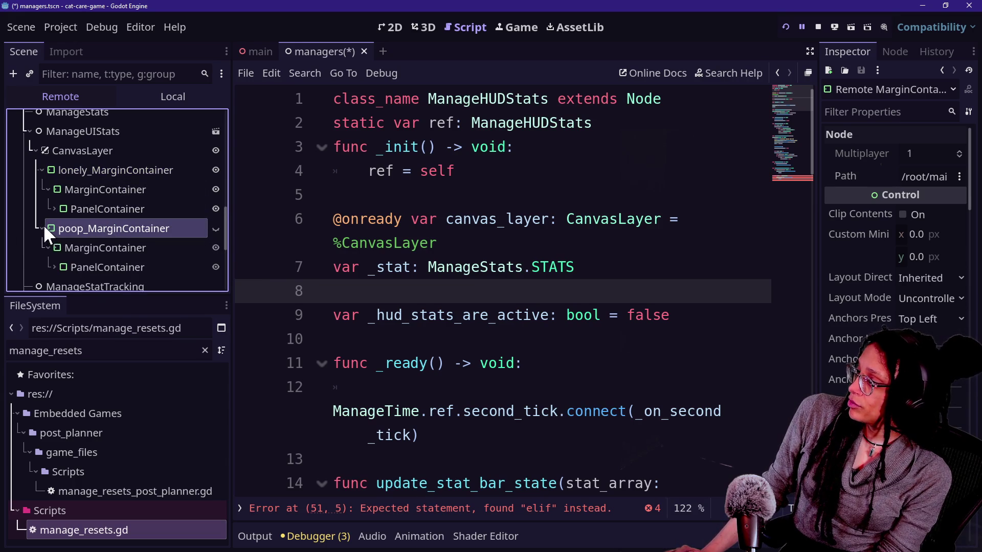
left_click(55, 209)
left_click(103, 231)
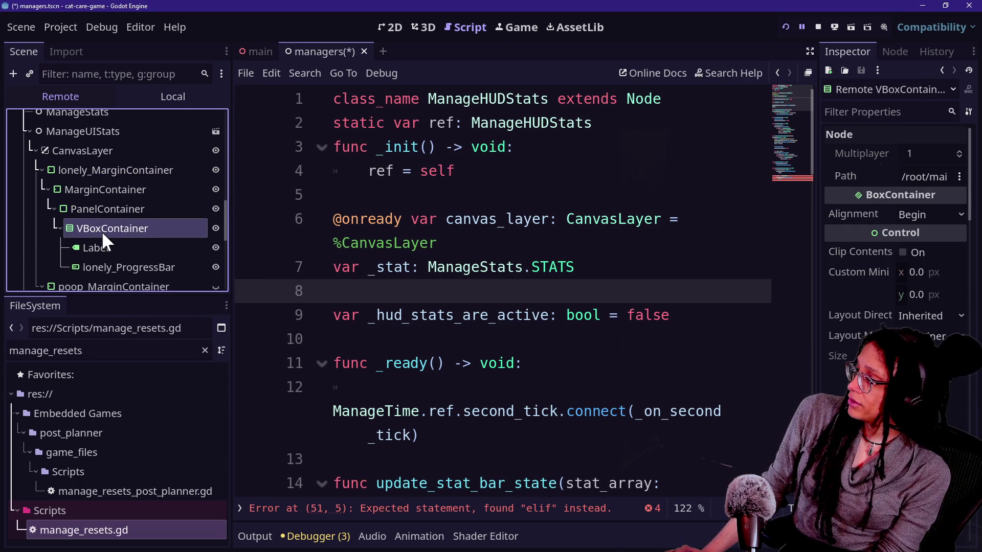
left_click(136, 267)
left_click(140, 172, "ctrl")
scroll(158, 228, "down", 2)
left_click(145, 235, "ctrl")
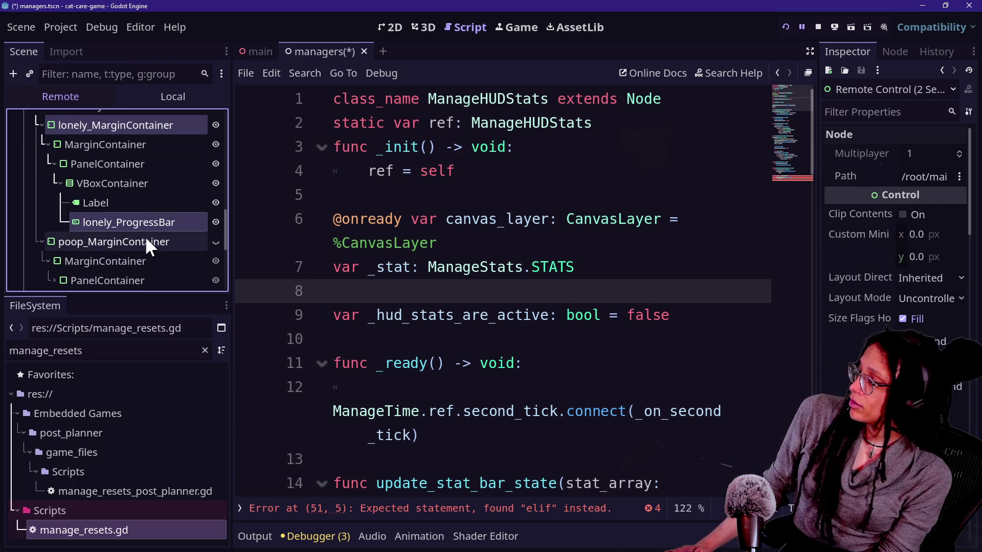
scroll(143, 237, "down", 3)
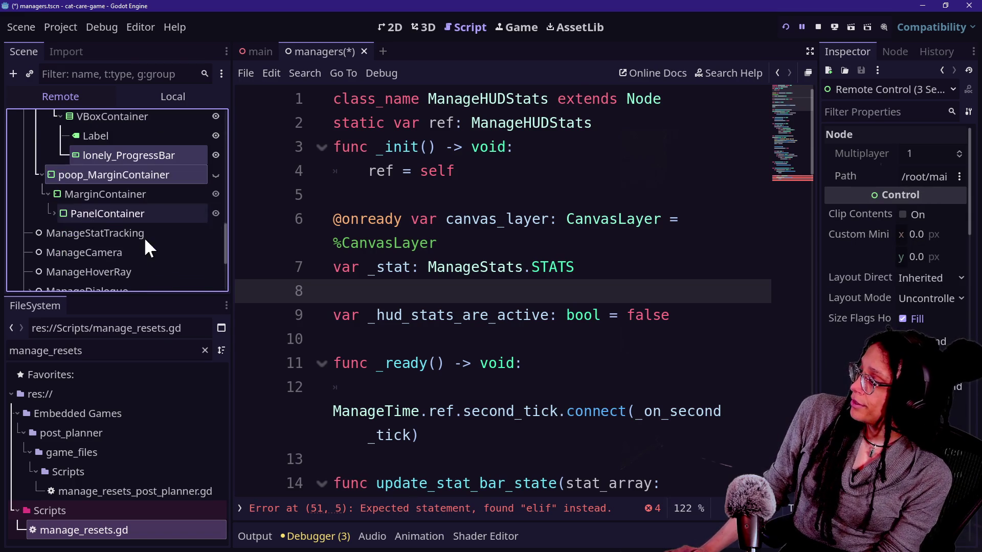
Reveal and select poop_ProgressBar, then switch the Scene dock to the Local tree
left_click(53, 212)
left_click(58, 231)
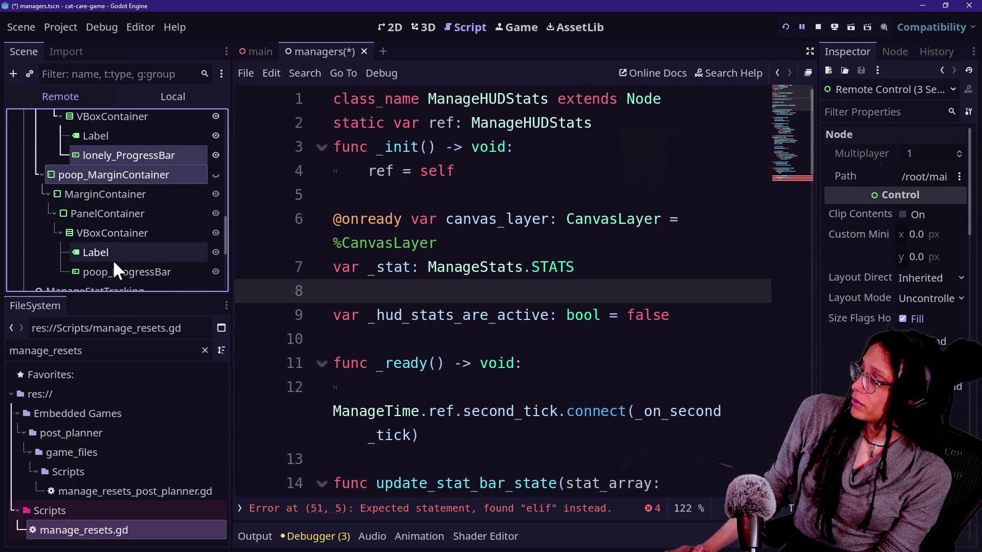
left_click(116, 272, "ctrl")
right_click(115, 272)
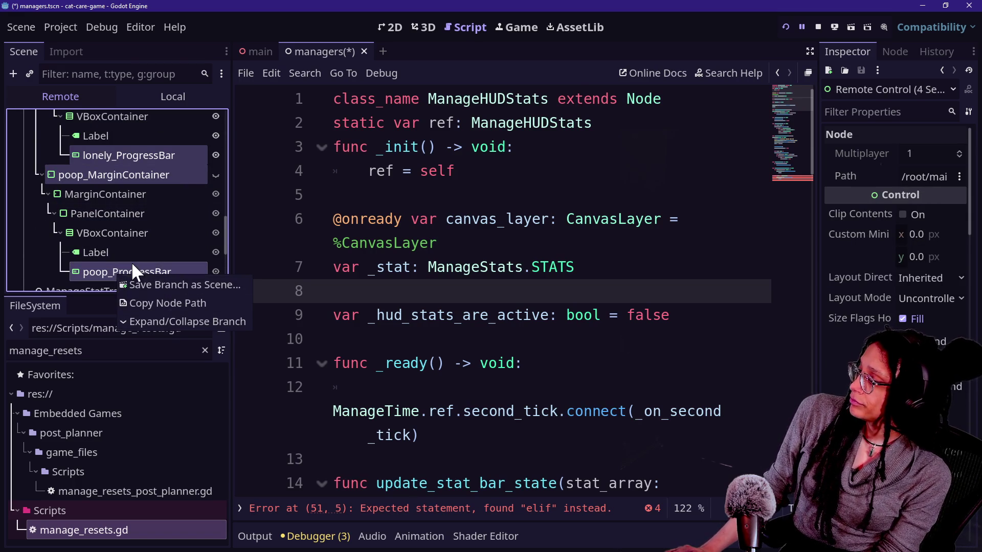
right_click(121, 261)
right_click(120, 262)
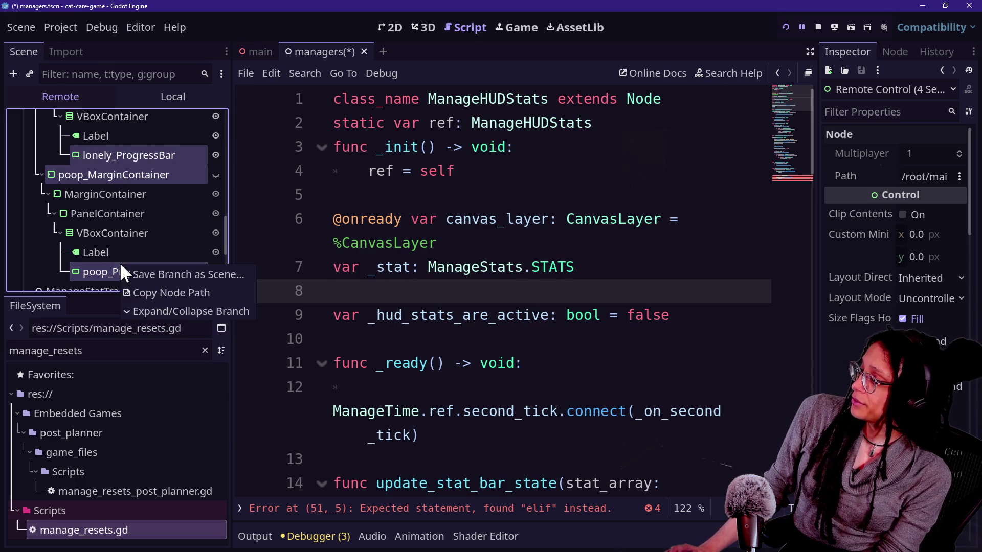
left_click(159, 93)
Look over the Game, 3D and Script views of the running project
scroll(31, 172, "up", 2)
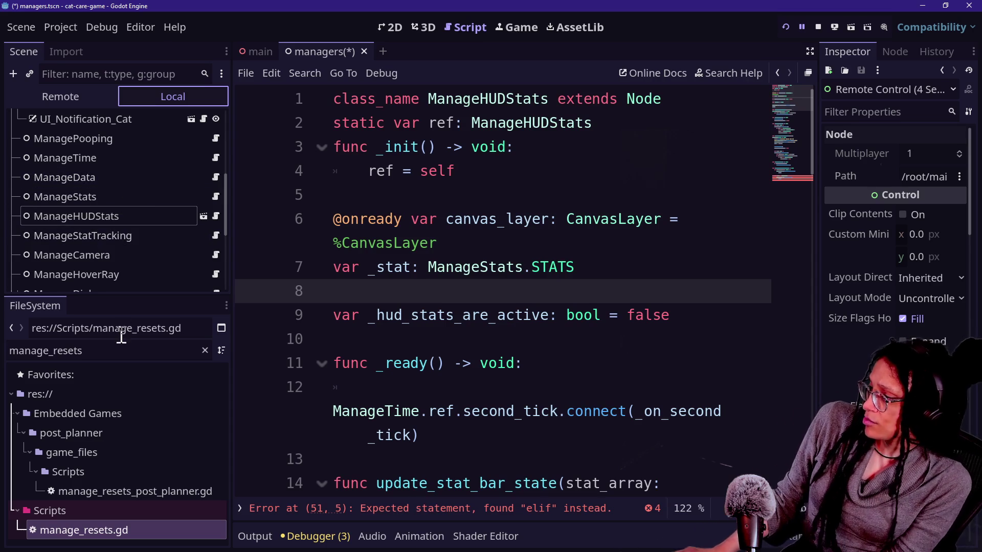
left_click_drag(123, 294, 122, 417)
scroll(121, 330, "up", 2)
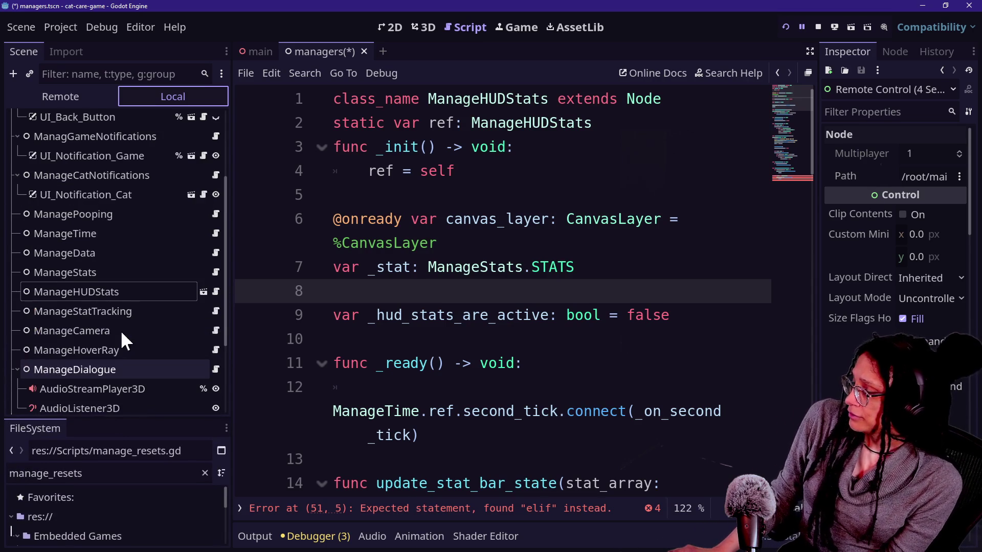
left_click(531, 22)
left_click(431, 22)
left_click(465, 27)
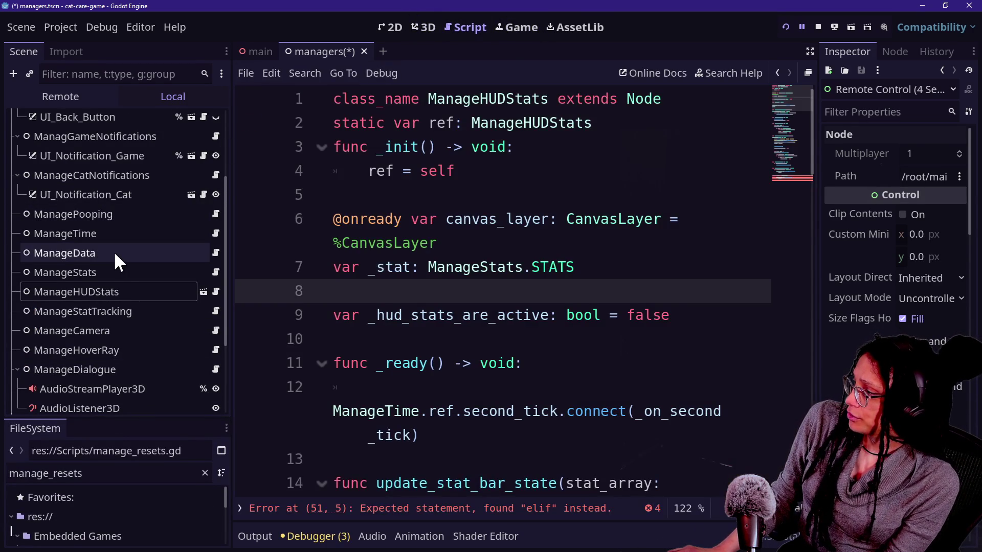
scroll(104, 261, "up", 5)
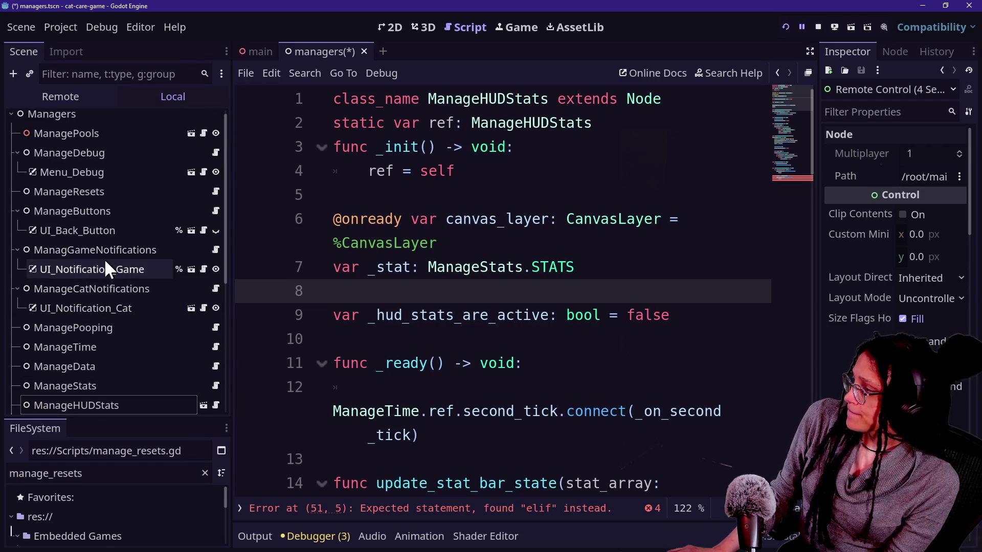
scroll(106, 255, "down", 2)
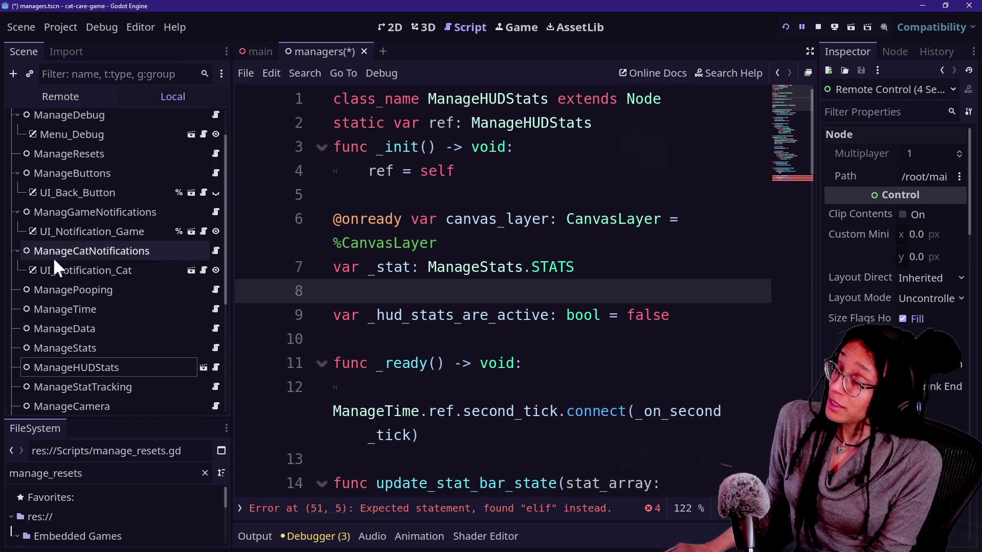
scroll(148, 192, "up", 3)
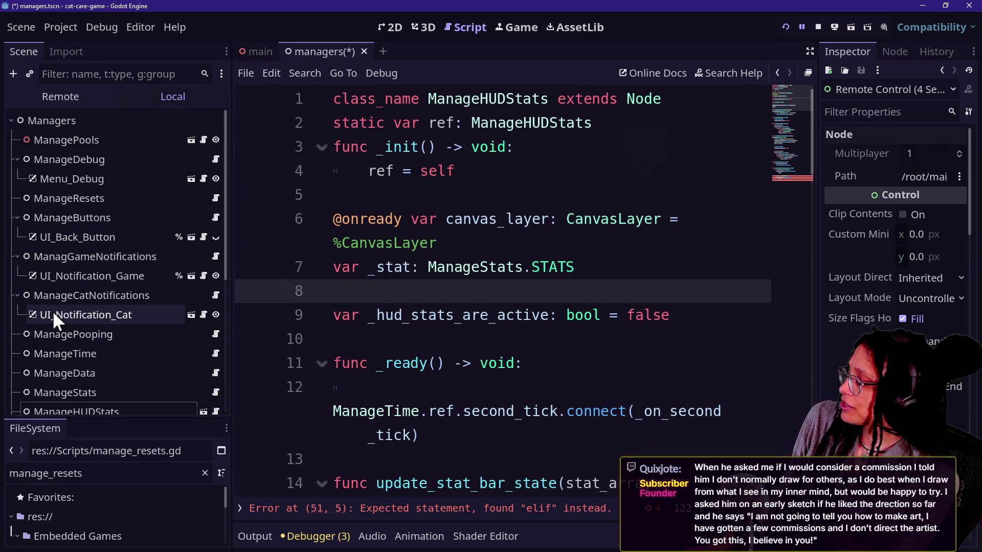
scroll(52, 311, "down", 1)
Undo moving ManageTime under ManagePooping, stop the game, and select ManageHUDStats
left_click_drag(52, 311, 60, 293)
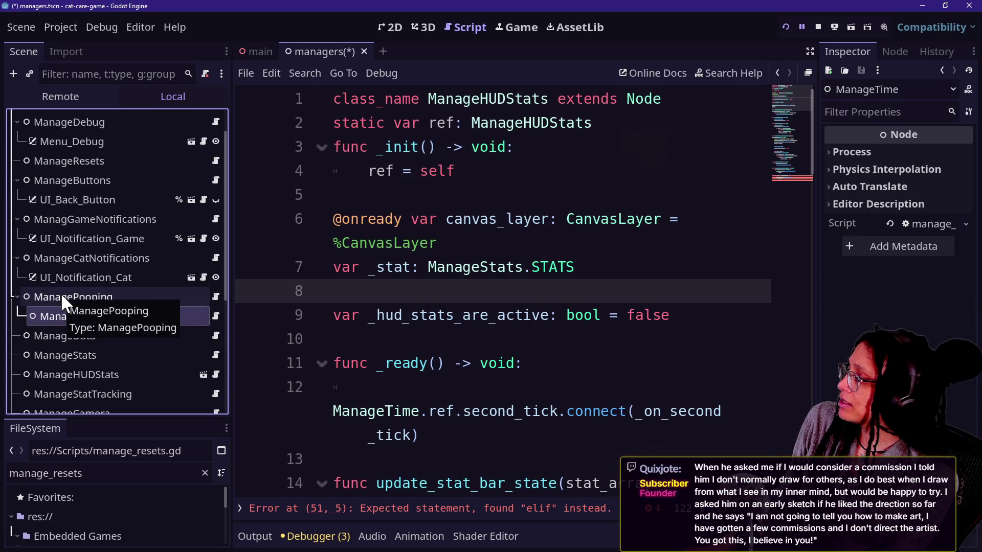
key("ctrl+z")
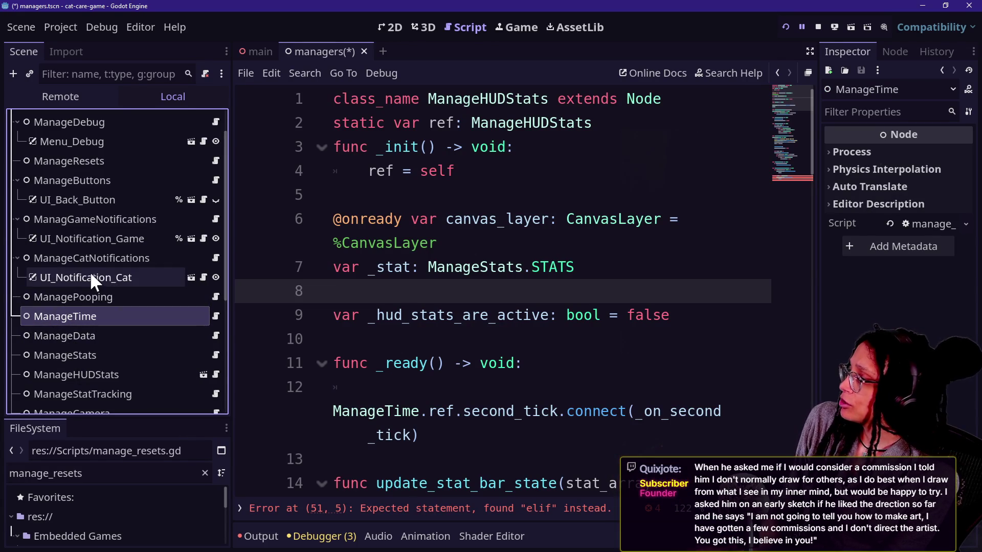
scroll(80, 239, "up", 2)
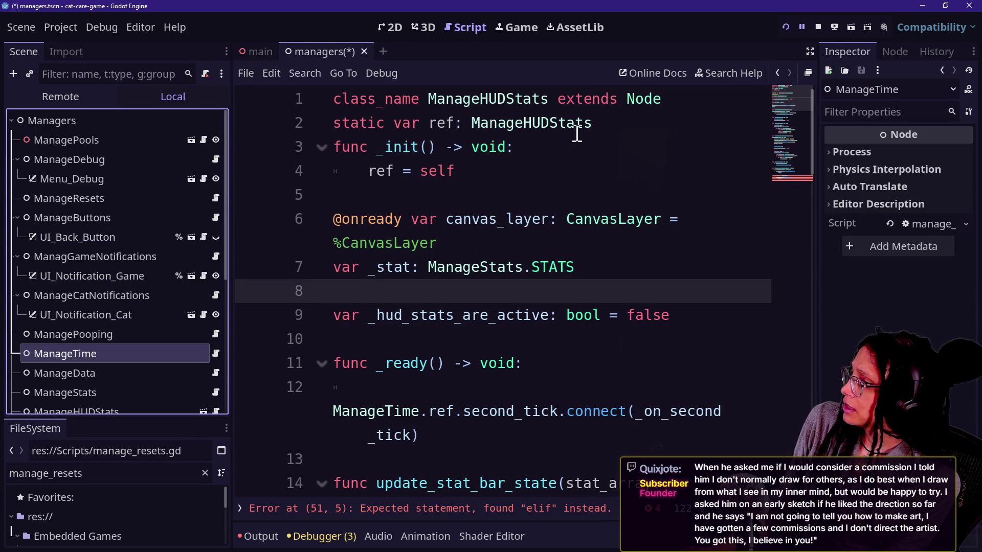
left_click(817, 27)
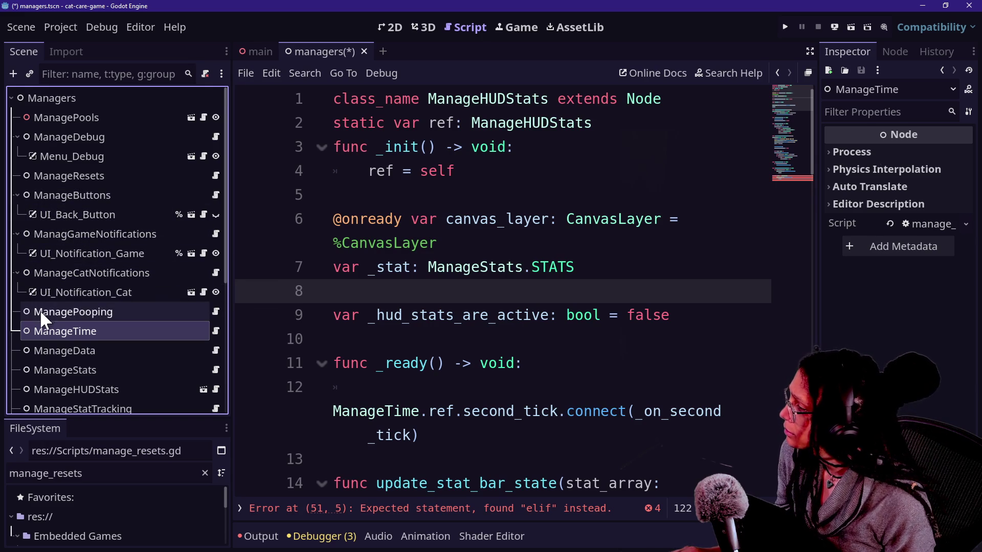
scroll(73, 175, "down", 3)
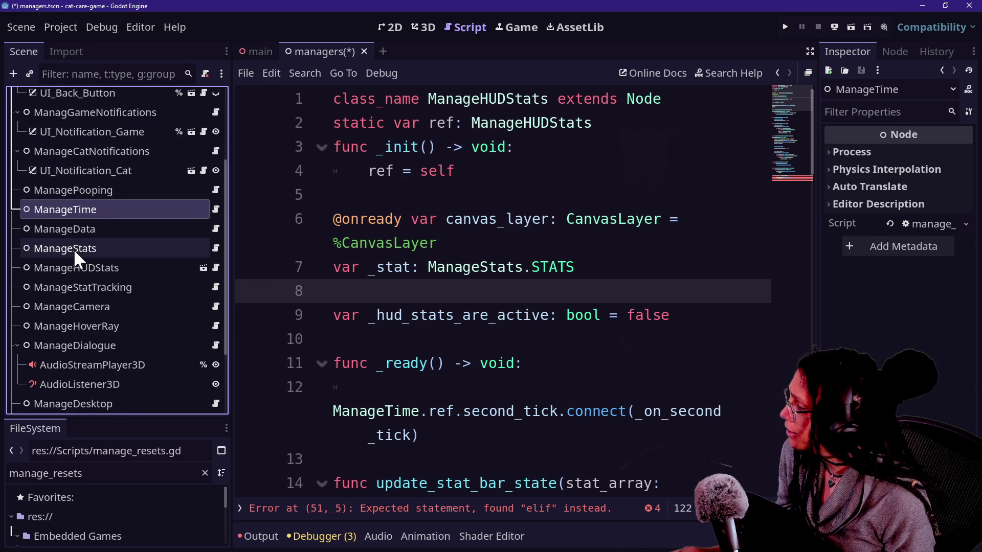
left_click(51, 267)
Make both MarginContainers and ProgressBars in the ManageHUDStats scene accessible as unique names
left_click(204, 267)
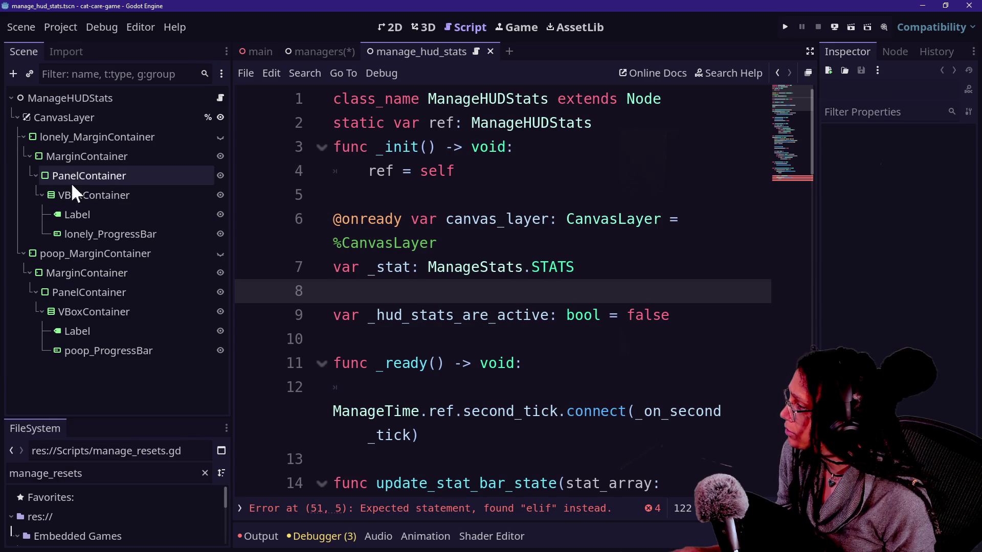
left_click(63, 142)
left_click(102, 234, "ctrl")
left_click(94, 255, "ctrl")
left_click(117, 350, "ctrl")
right_click(118, 351)
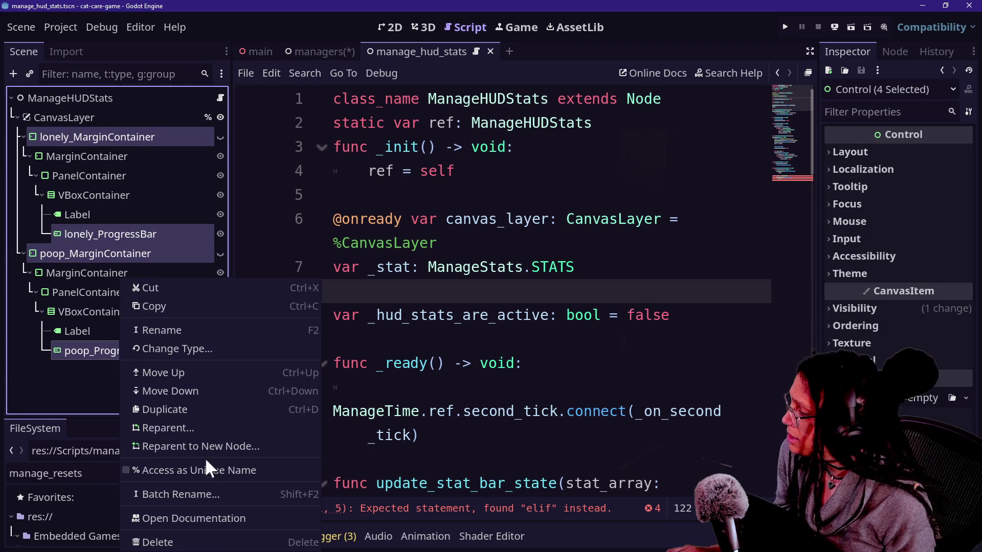
left_click(193, 469)
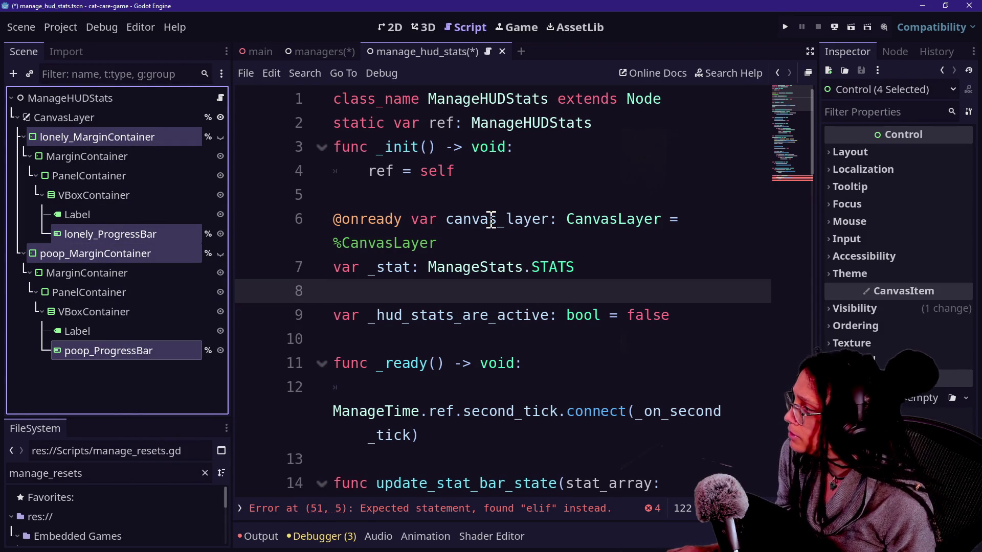
mouse_move(125, 140)
left_mouse_down()
mouse_move(446, 214)
mouse_move(437, 192)
mouse_move(517, 103)
mouse_move(449, 191)
mouse_move(538, 287)
mouse_move(532, 252)
mouse_move(527, 285)
left_mouse_up()
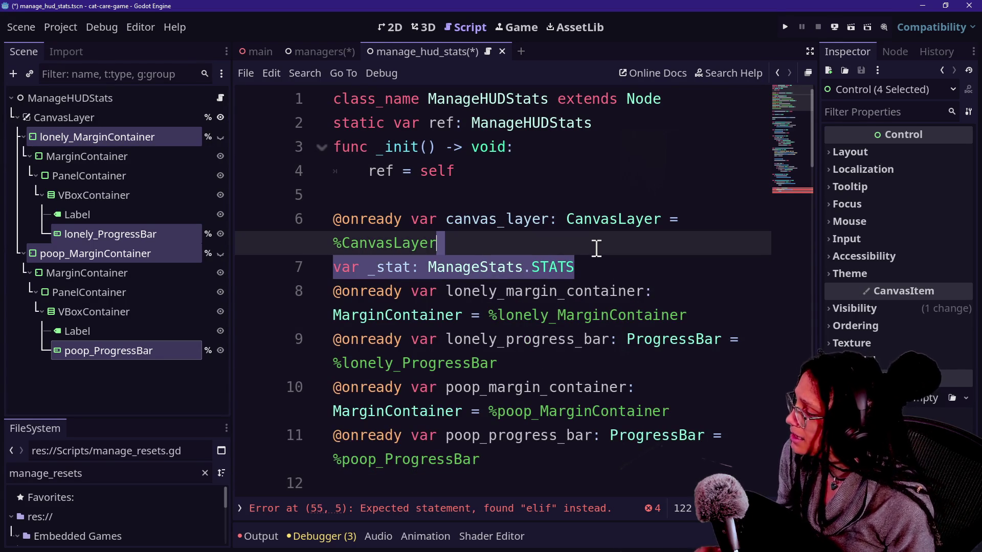
key("BackSpace")
left_click(666, 445)
key("Down")
key("Return")
type("var _stat: ManageStats.STATS")
left_click(475, 438)
key("Delete")
key("ctrl+s")
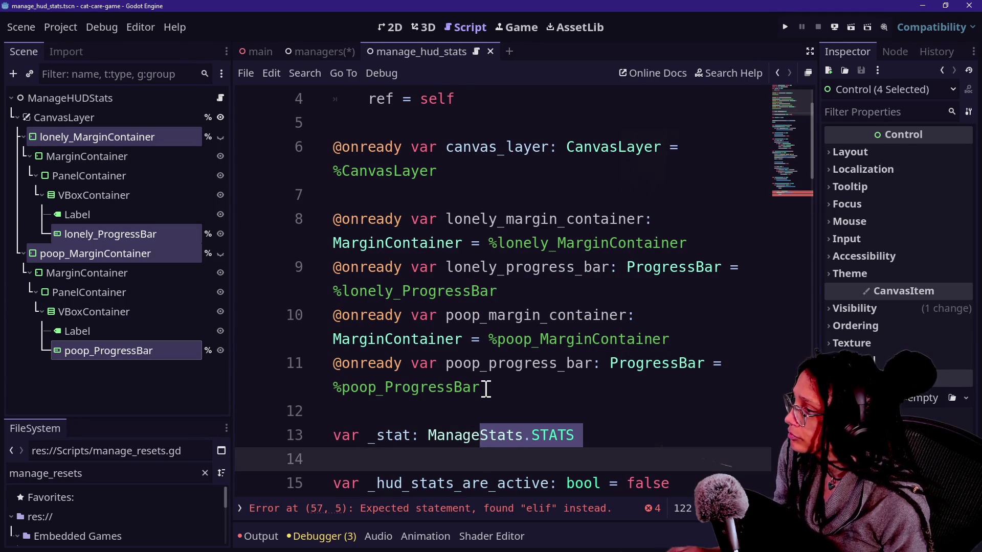
Review the new reference declarations on lines 8–11 and enlarge the script editor
scroll(603, 321, "down", 2)
right_click(603, 320)
key("Escape")
left_click(532, 269)
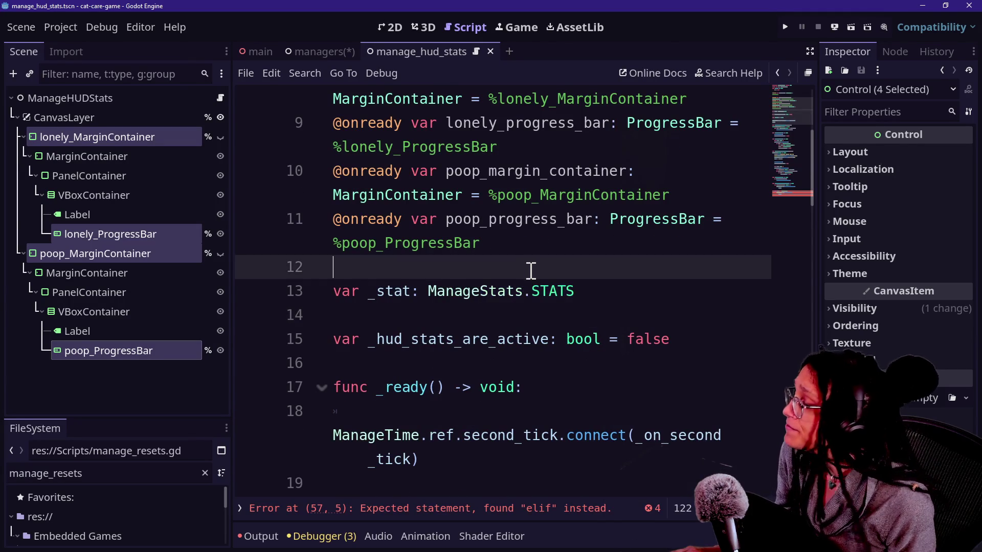
scroll(531, 271, "up", 2)
left_click(577, 268)
left_click(445, 219)
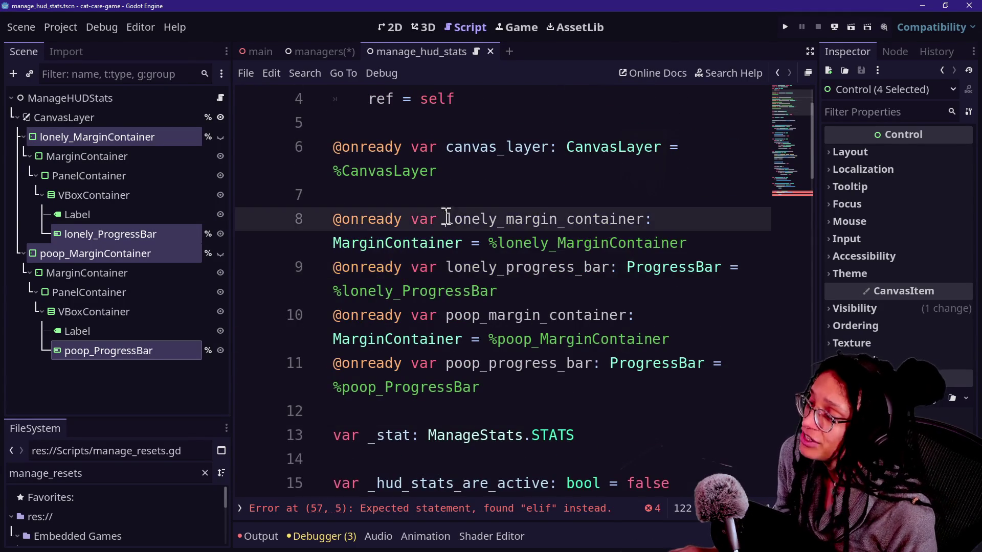
left_click_drag(445, 219, 558, 361)
left_click_drag(491, 387, 441, 243)
triple_click(441, 243)
left_click(551, 244)
left_click(470, 243)
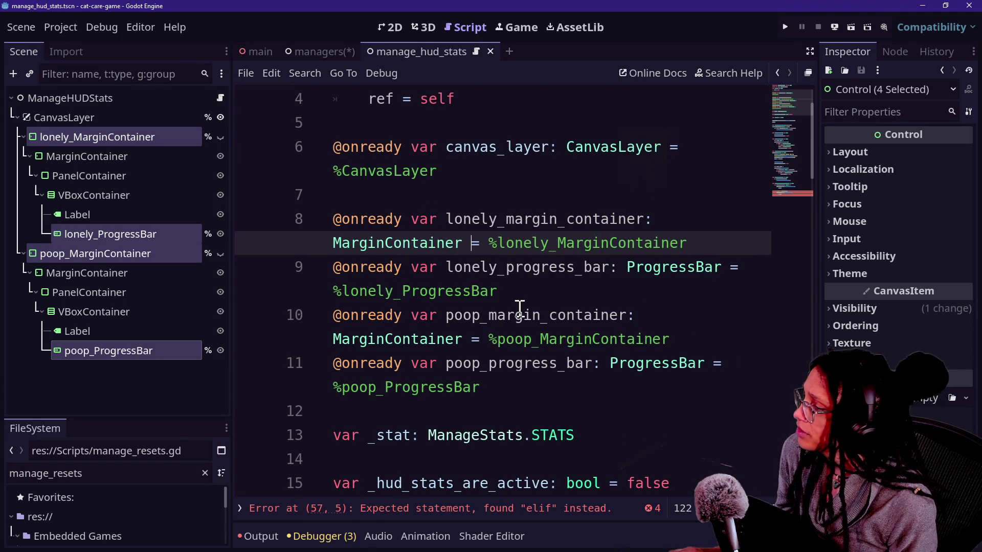
scroll(519, 307, "down", 5)
key("ctrl+shift+F11")
Review lines 42–46 near the end of the script
scroll(520, 308, "down", 15)
scroll(520, 308, "up", 1)
scroll(520, 309, "up", 3)
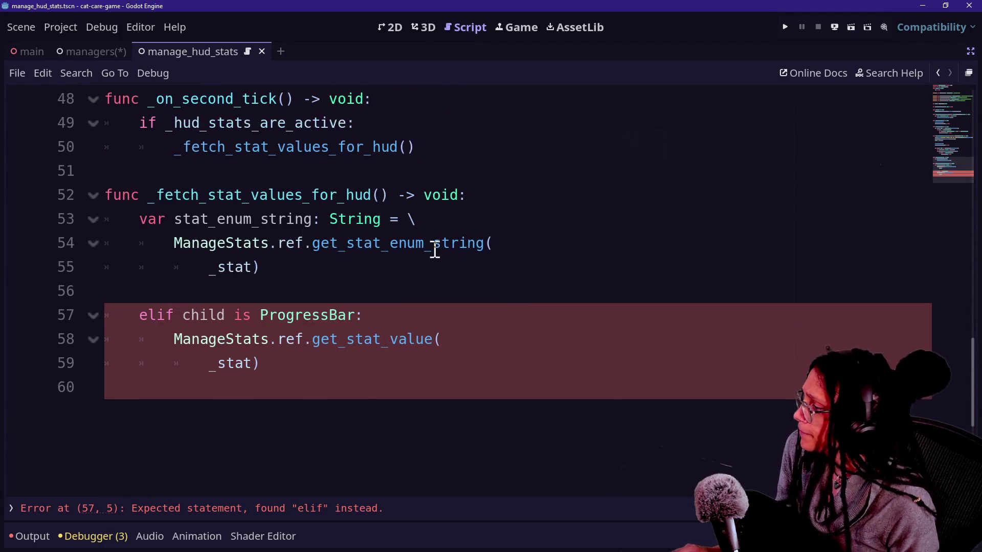
scroll(303, 230, "up", 4)
left_click_drag(145, 243, 480, 340)
left_click(474, 339)
scroll(278, 299, "up", 1)
left_click(121, 314)
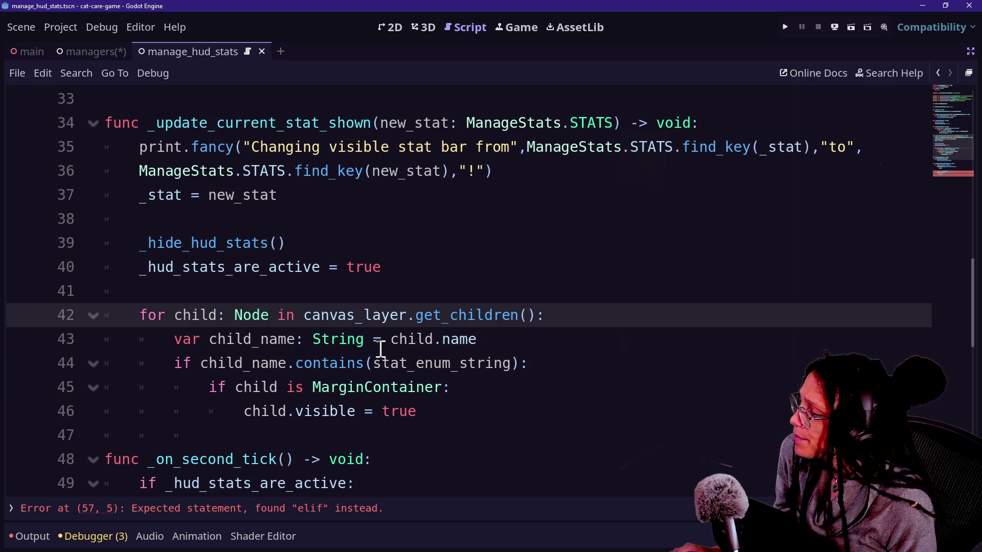
left_click_drag(380, 360, 547, 388)
scroll(550, 388, "down", 2)
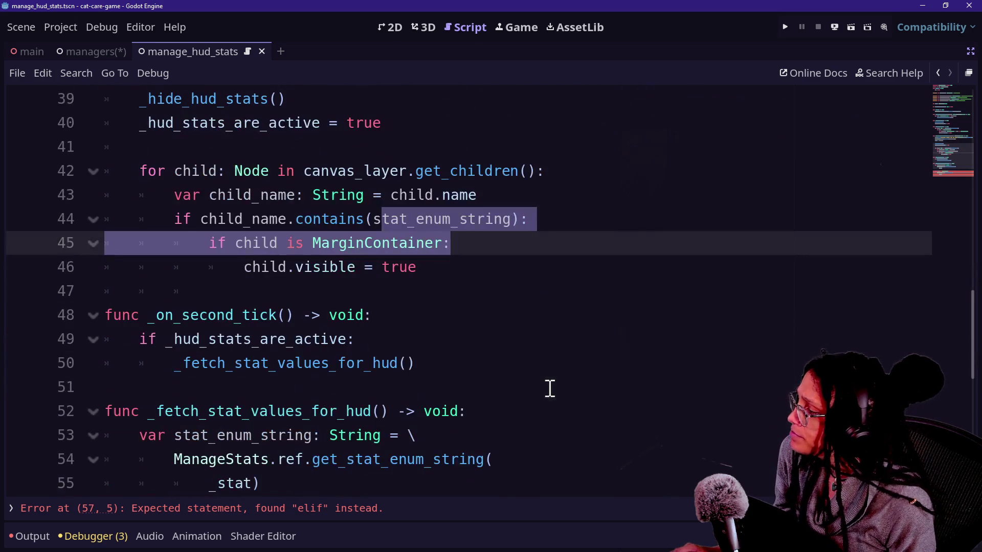
scroll(454, 411, "down", 7)
scroll(324, 274, "up", 3)
Comment out the stray elif ProgressBar block with Ctrl+K
mouse_move(373, 196)
left_mouse_down()
mouse_move(394, 171)
mouse_move(520, 116)
left_mouse_up()
key("ctrl+c")
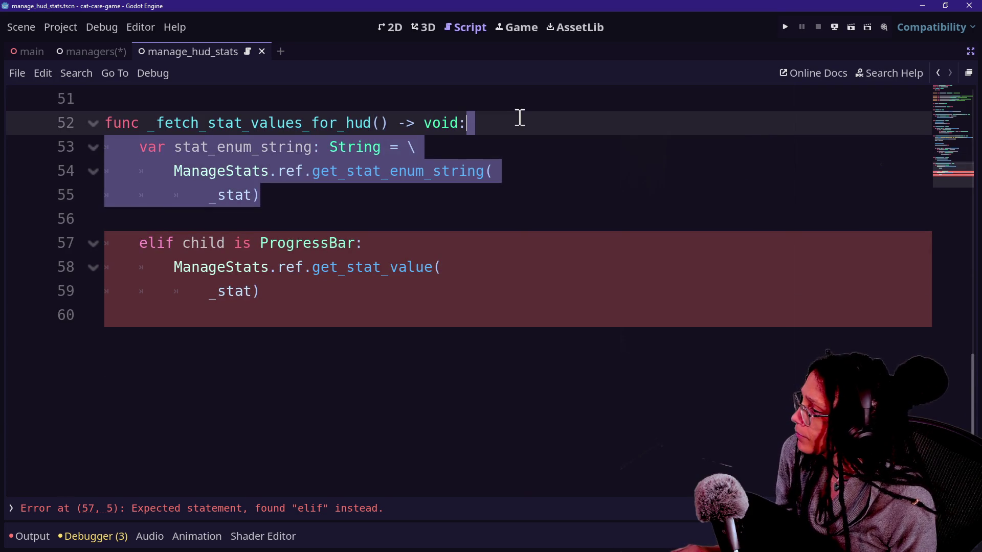
left_click_drag(286, 291, 256, 219)
key("ctrl+k")
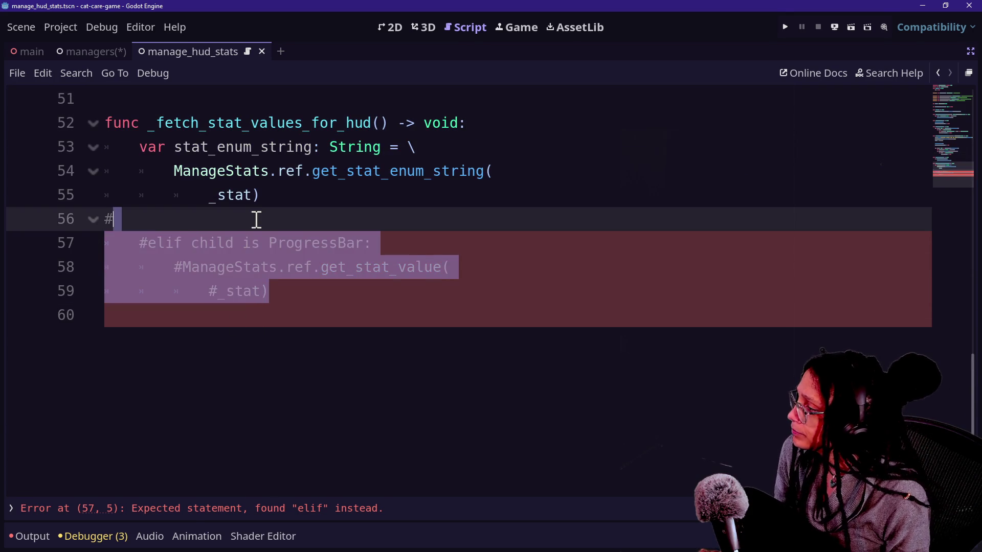
scroll(379, 274, "up", 3)
Paste the stat_enum_string declaration above the child loop and remove the leftover blank line
scroll(561, 212, "up", 3)
left_click(561, 212)
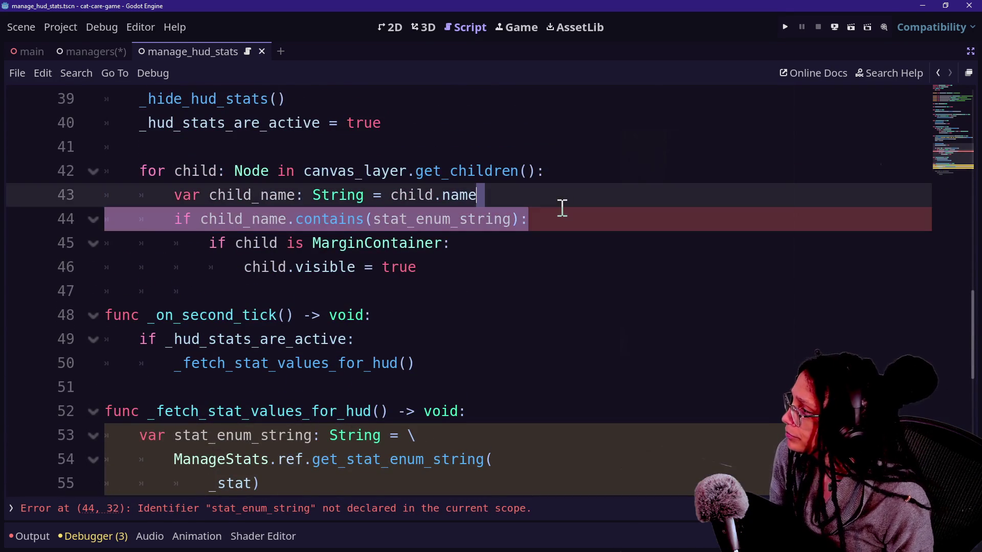
scroll(561, 212, "up", 3)
left_click(560, 211)
left_click(563, 197)
key("ctrl+v")
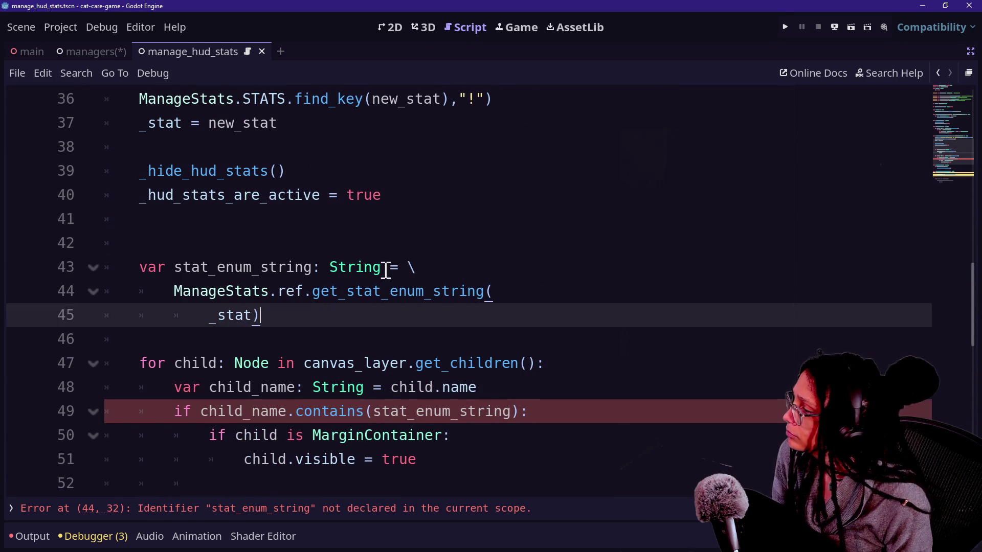
left_click(375, 236)
key("BackSpace")
left_click(356, 283)
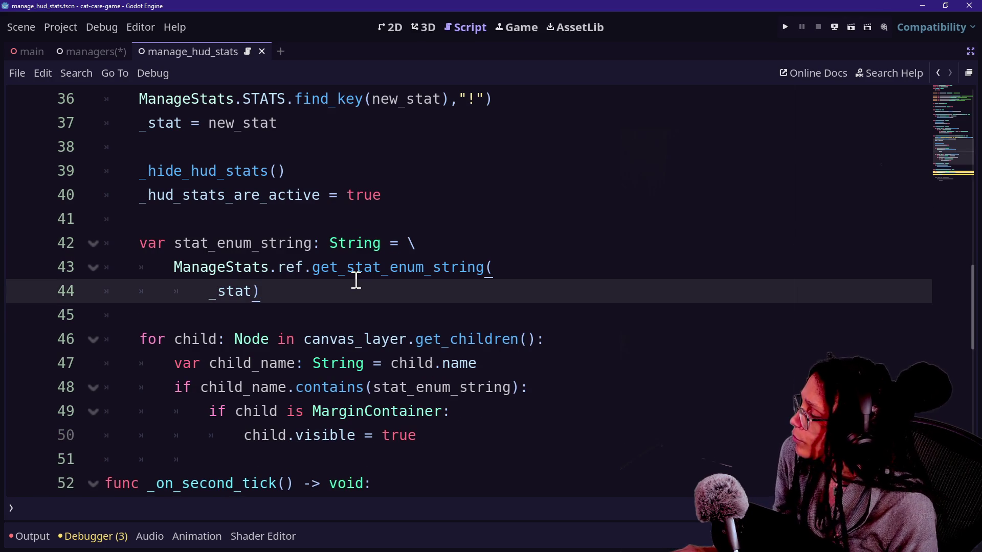
Delete the for-loop header line and shift its former body lines out one level
scroll(306, 300, "down", 1)
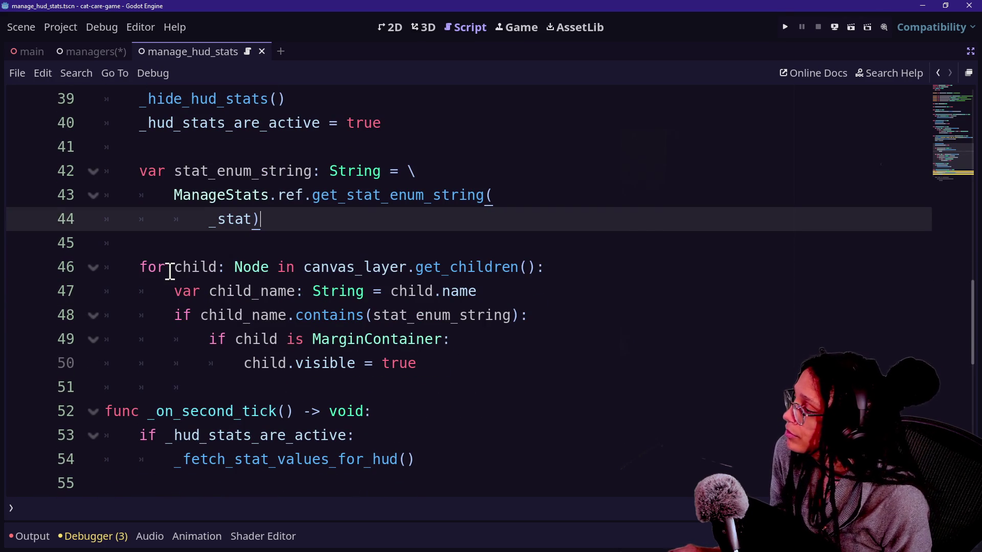
mouse_move(174, 268)
left_mouse_down()
mouse_move(306, 299)
mouse_move(442, 313)
mouse_move(593, 270)
left_mouse_up()
key("BackSpace")
key("BackSpace")
key("BackSpace")
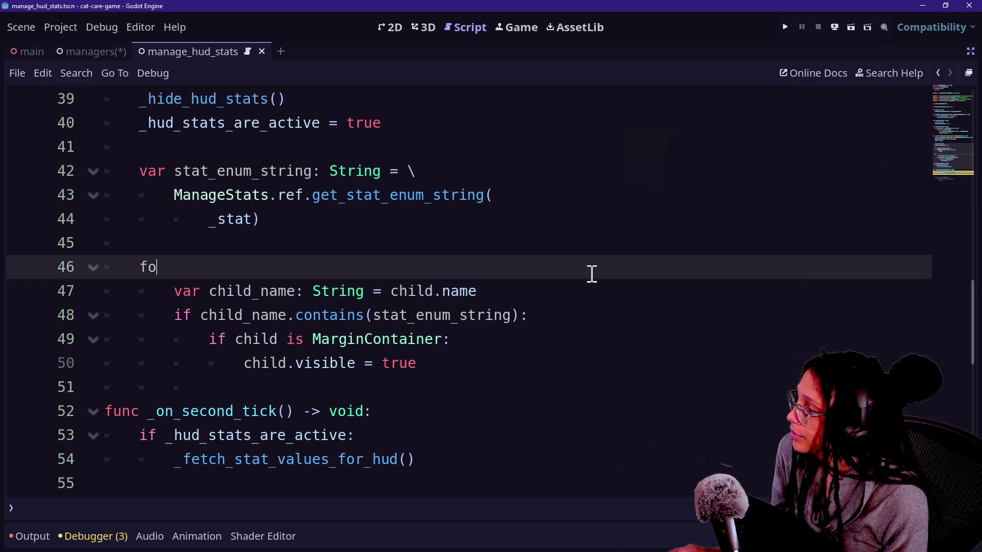
left_click_drag(369, 281, 395, 336)
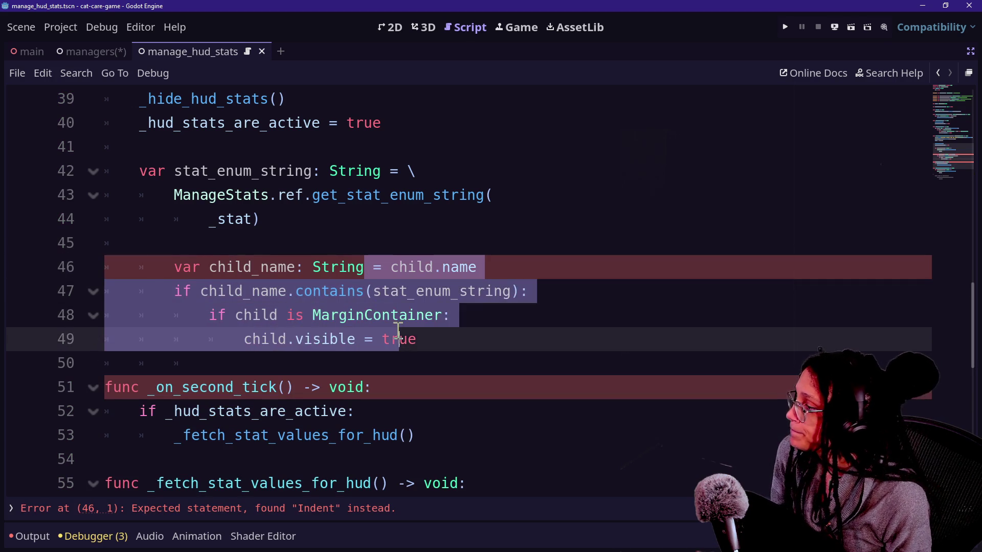
key("shift+Tab")
left_click(228, 281)
left_click_drag(166, 291, 266, 344)
key("Tab")
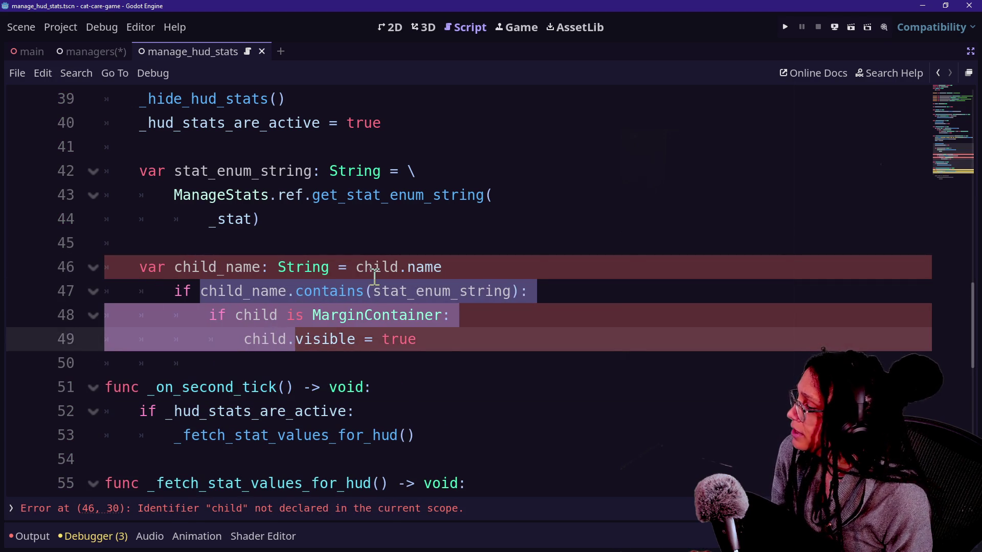
Save the script, discard managers.tscn changes, and dedent the if block on lines 47–49
key("ctrl+s")
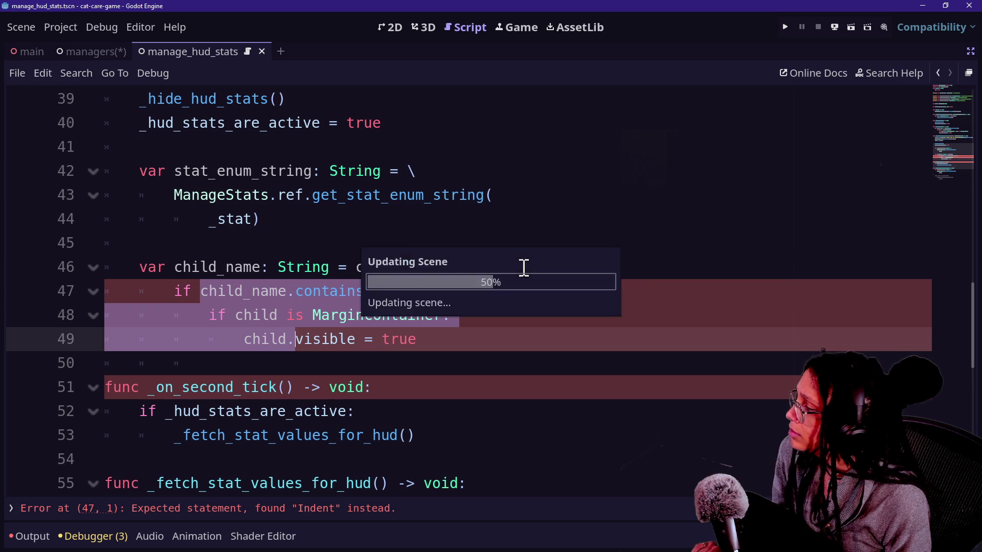
left_click(551, 313)
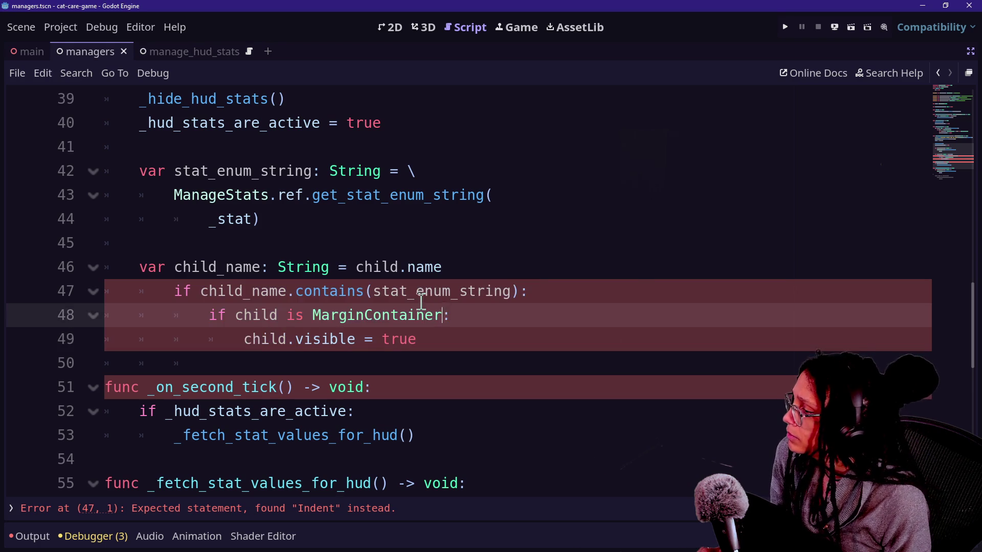
left_click_drag(417, 292, 451, 352)
key("ctrl+shift+Tab")
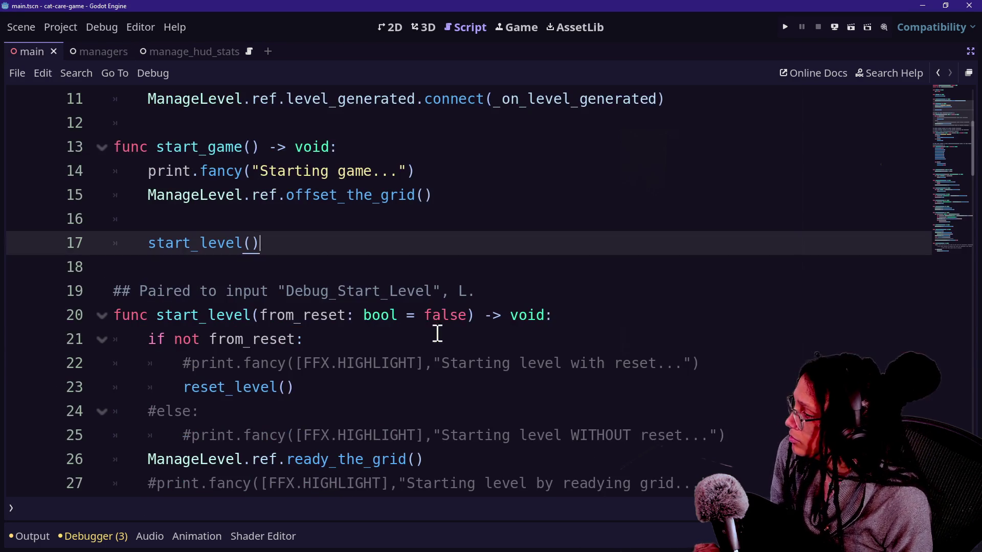
key("ctrl+shift+Tab")
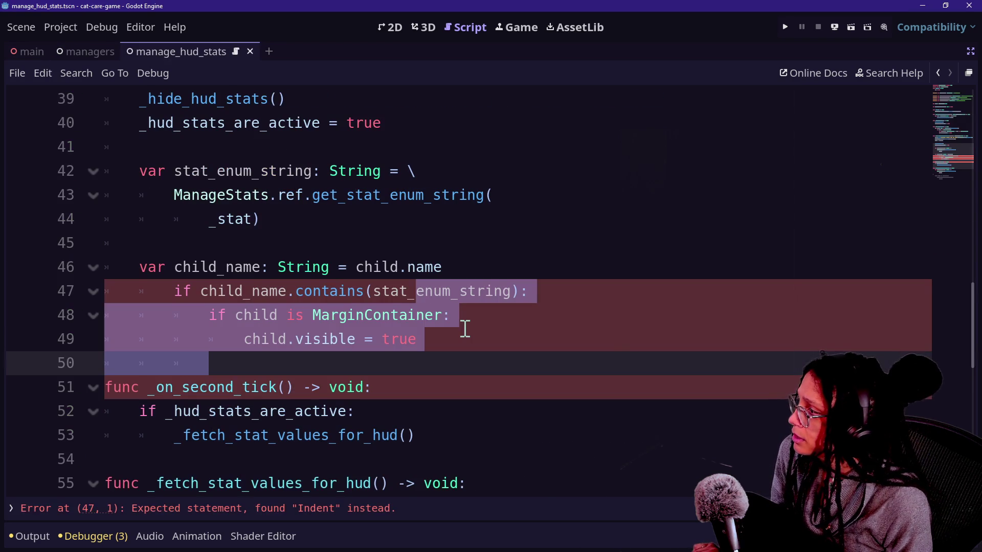
left_click_drag(434, 294, 476, 351)
key("shift+Tab")
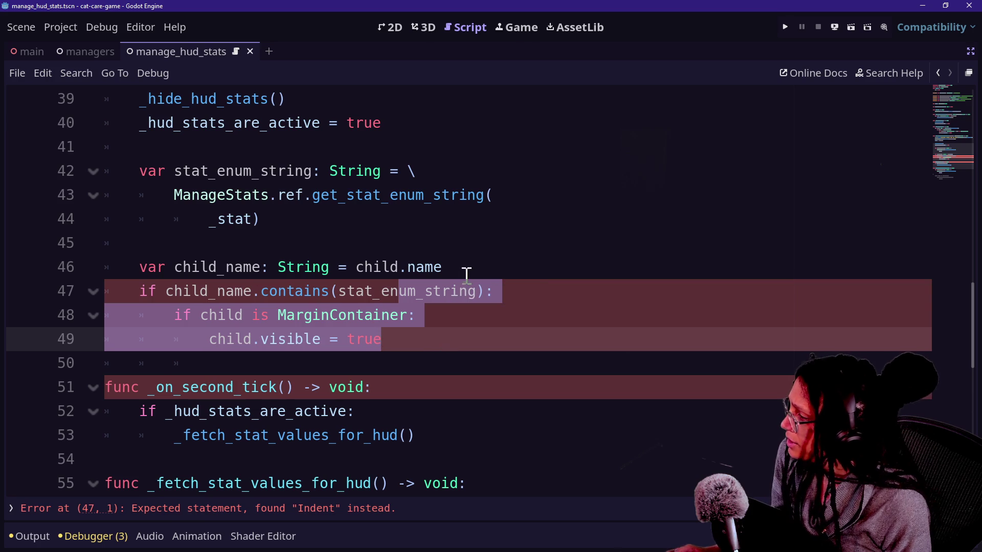
left_click(407, 227)
scroll(407, 227, "up", 10)
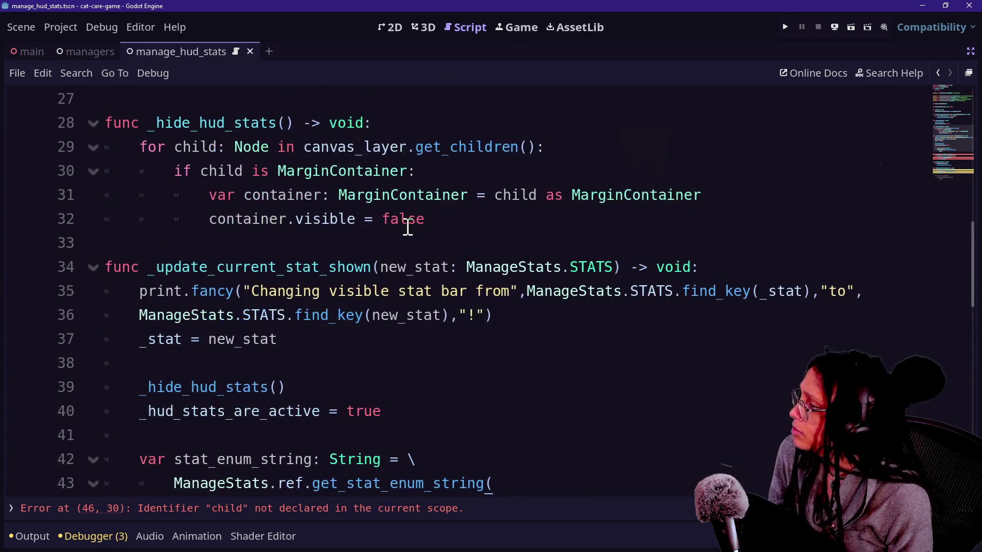
scroll(467, 252, "down", 1)
scroll(661, 162, "up", 4)
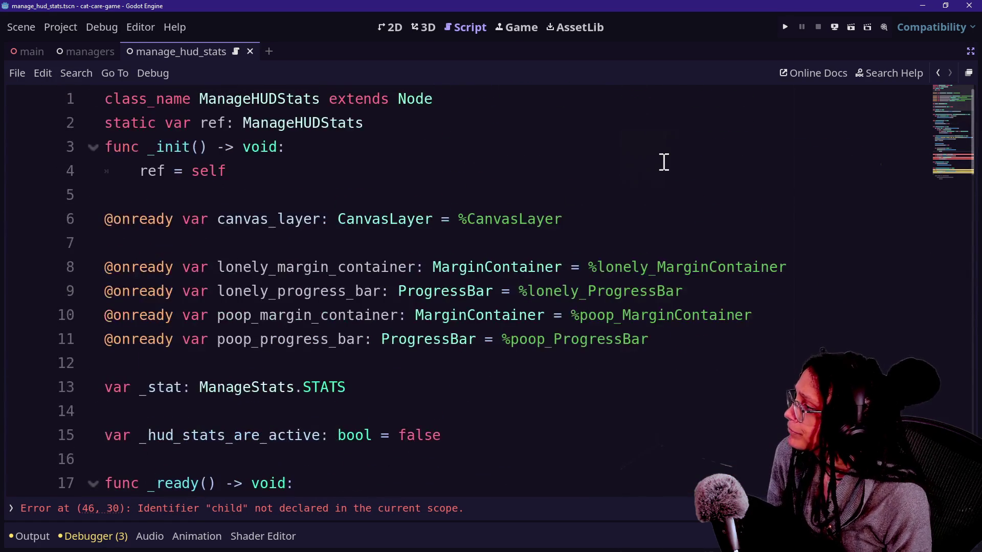
Add const STRING_MARGIN_CONTAINER: String = "margin_container" after line 11
left_click(761, 339)
key("Return")
key("Return")
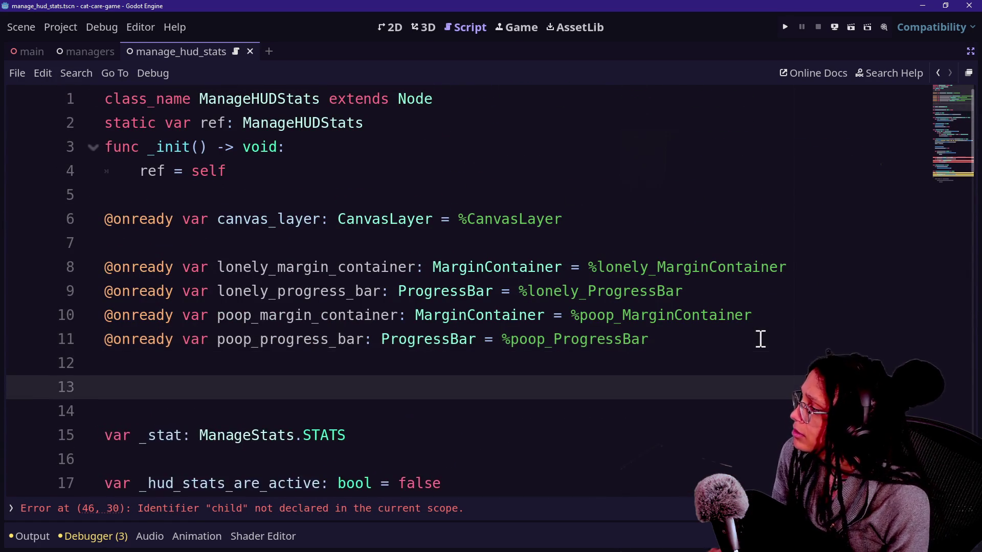
key("BackSpace")
key("BackSpace")
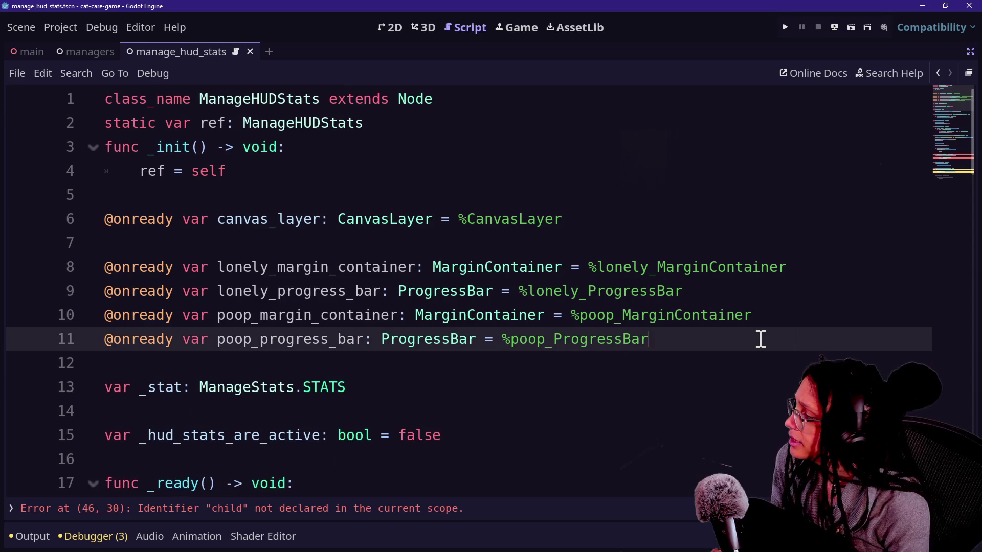
key("Return")
key("Return")
type("cosnt ")
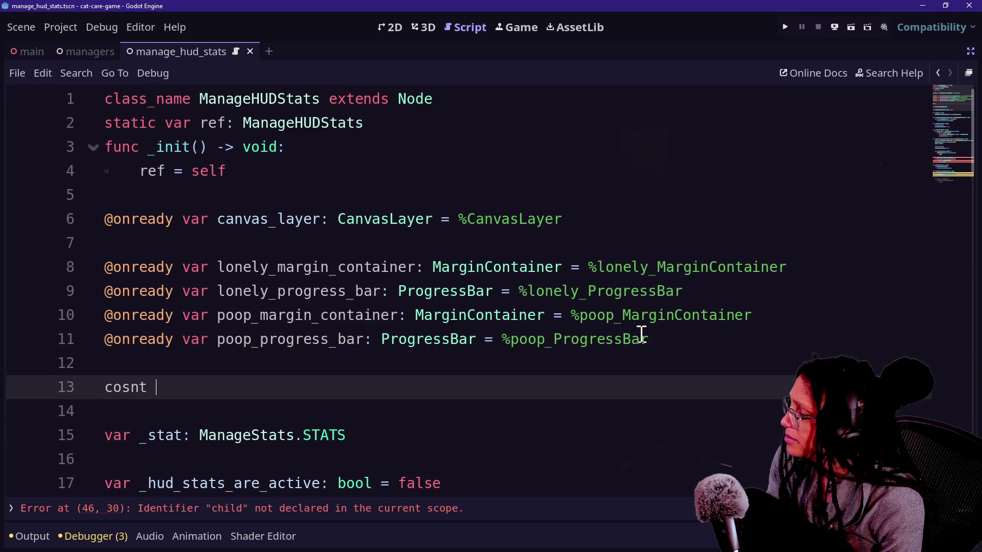
type("nst")
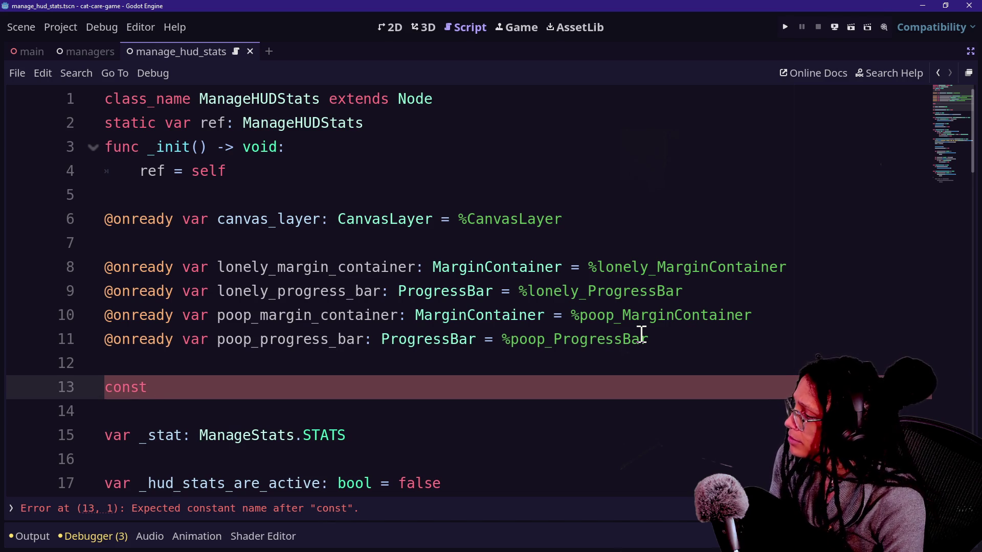
type("margin")
key("BackSpace")
key("BackSpace")
key("BackSpace")
key("Caps_Lock")
type("MARGIN_CONTAINER_")
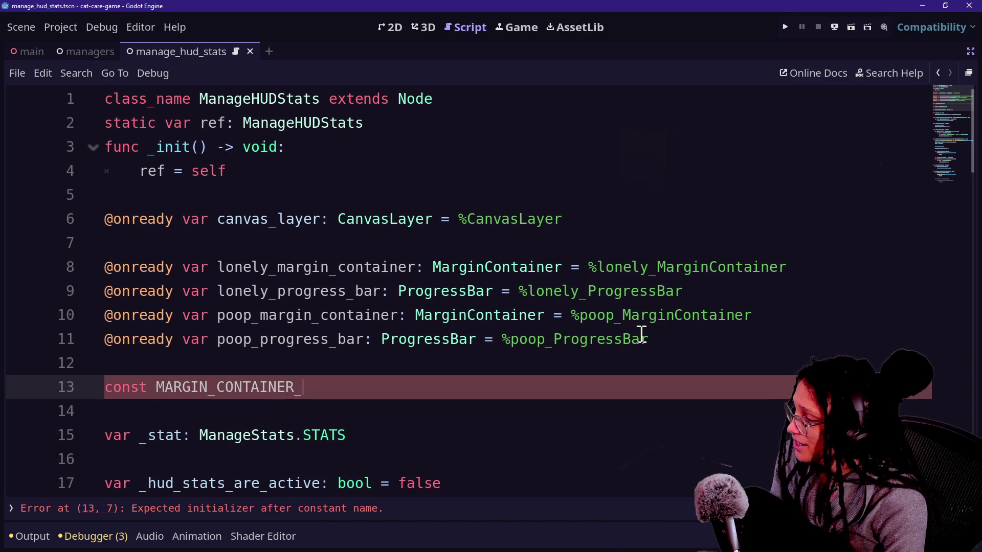
key("BackSpace")
key("BackSpace")
key("BackSpace")
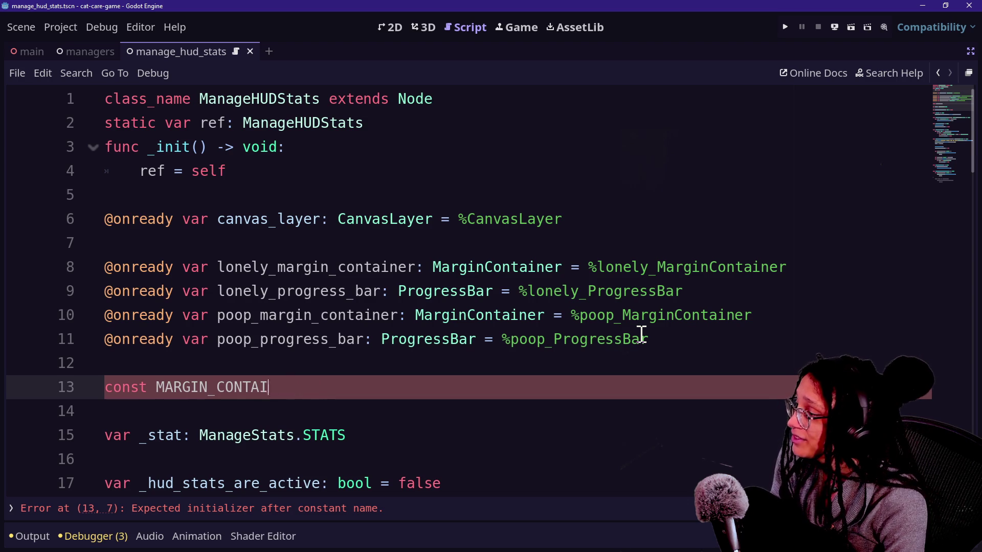
type("STRING_MARGIN_CONTAINER: ")
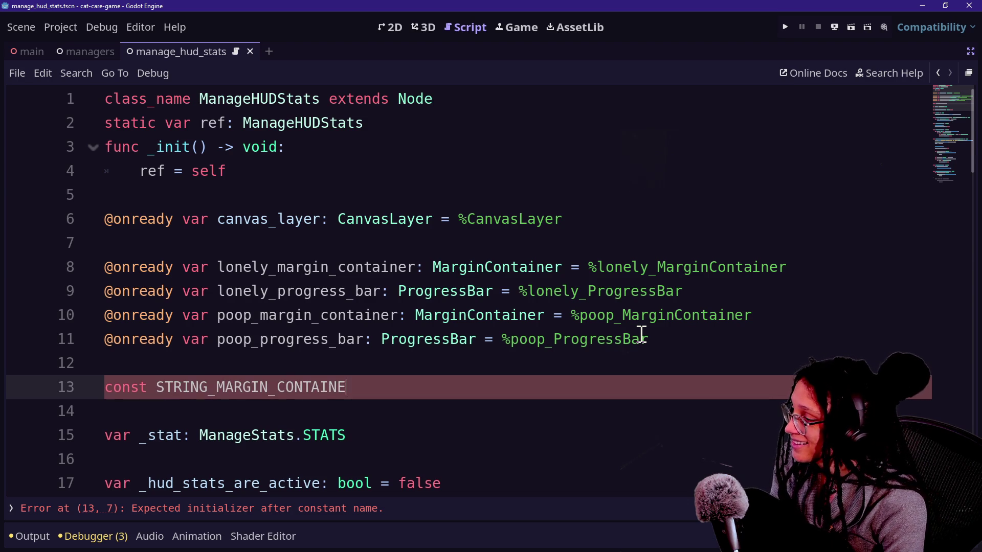
type("S")
key("Caps_Lock")
type("tring:")
key("BackSpace")
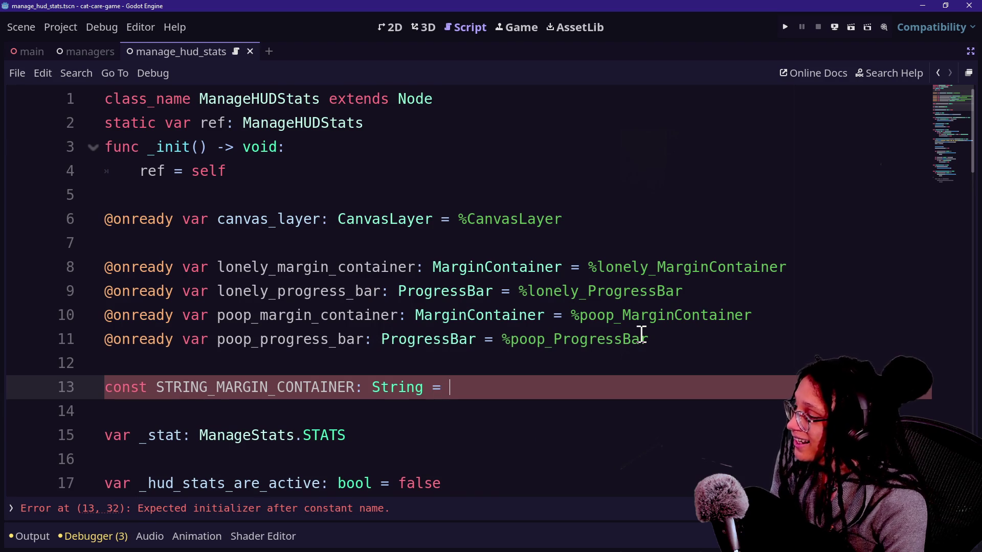
type("\"")
key("Escape")
key("BackSpace")
type("margin_container")
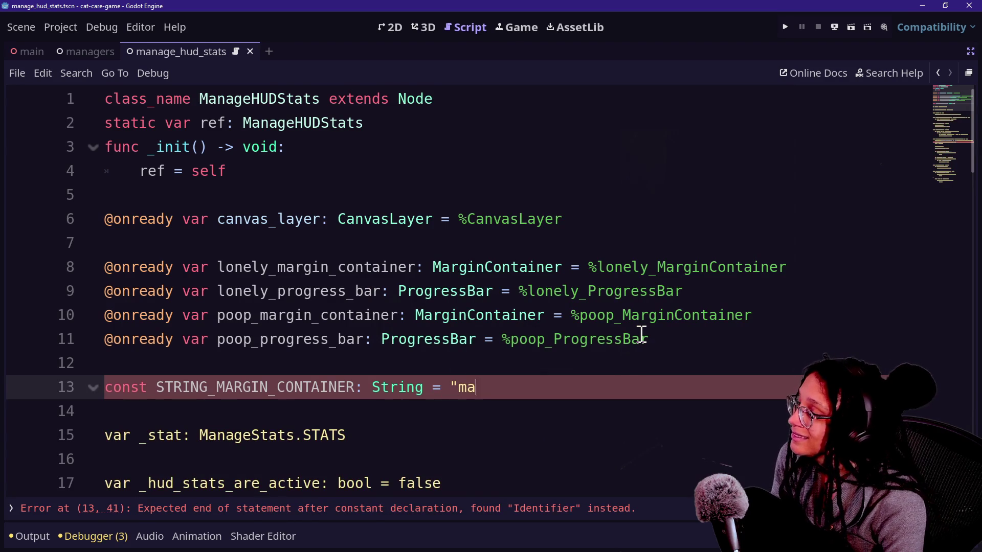
type("\"")
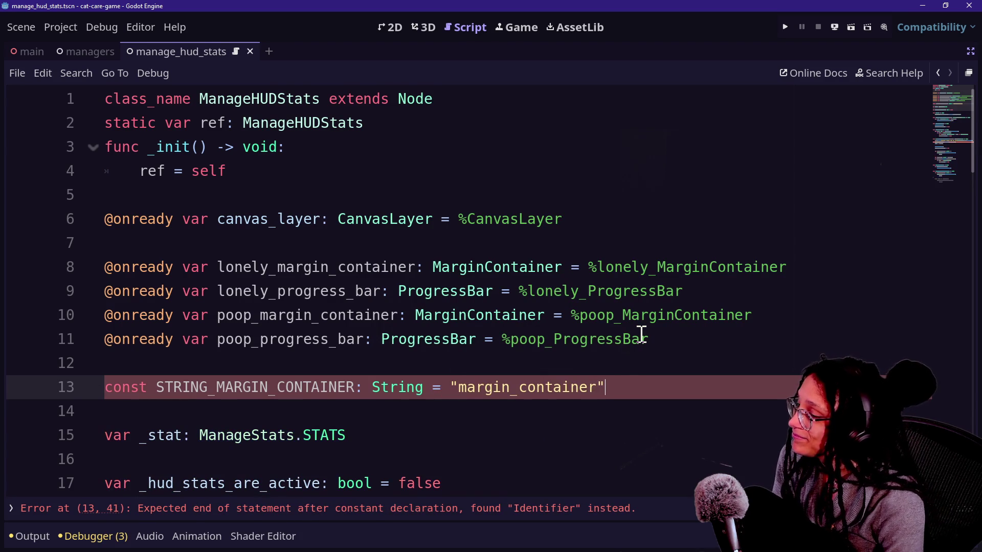
Duplicate that line and turn the copy into STRING_PROGRESS_BAR = "progress_bar"
left_click_drag(649, 386, 648, 367)
key("ctrl+c")
left_click(643, 384)
key("ctrl+v")
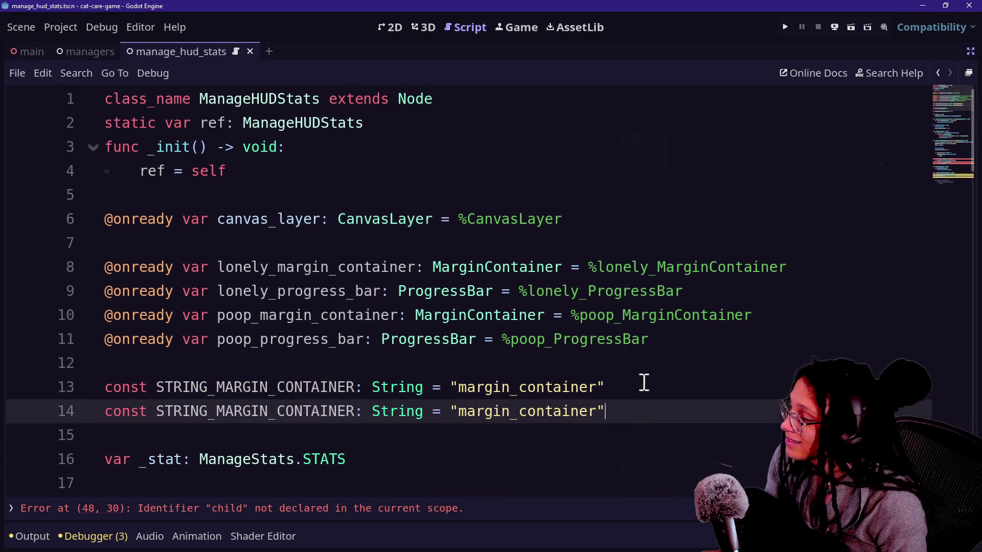
left_click_drag(216, 411, 349, 412)
type("PROGRE")
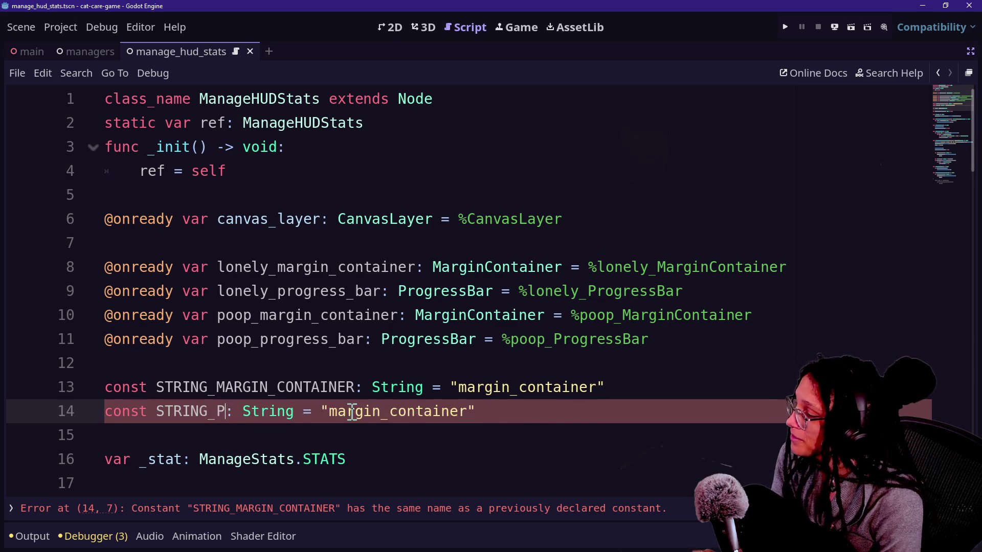
type("SS_BAR")
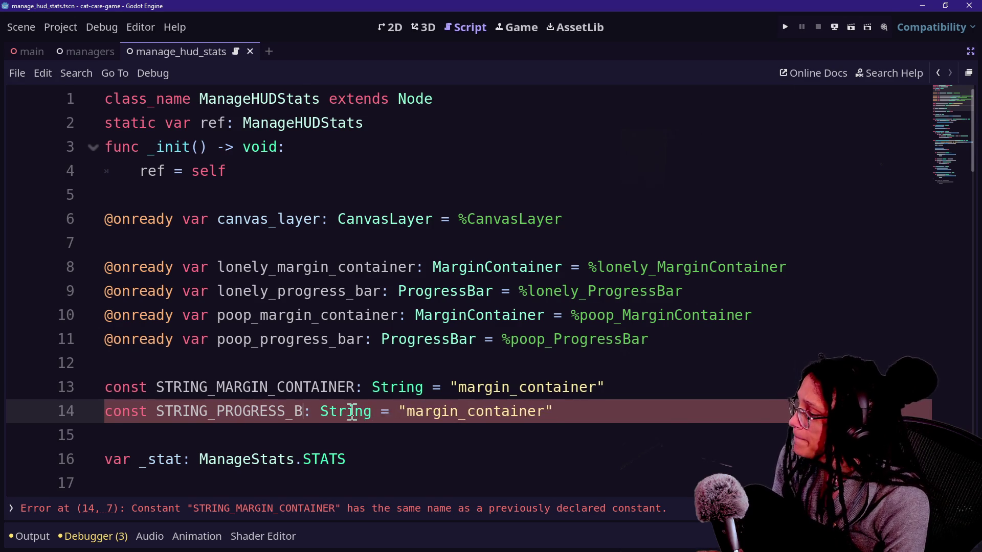
left_click_drag(433, 415, 561, 416)
key("BackSpace")
key("BackSpace")
type("progress_b")
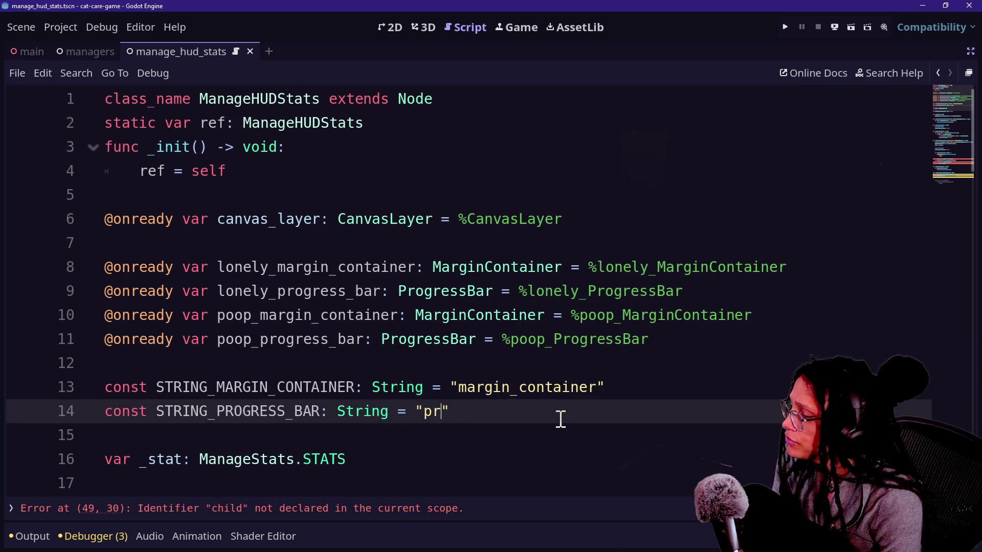
type("ar")
left_click(618, 411)
key("Down")
key("Down")
key("Down")
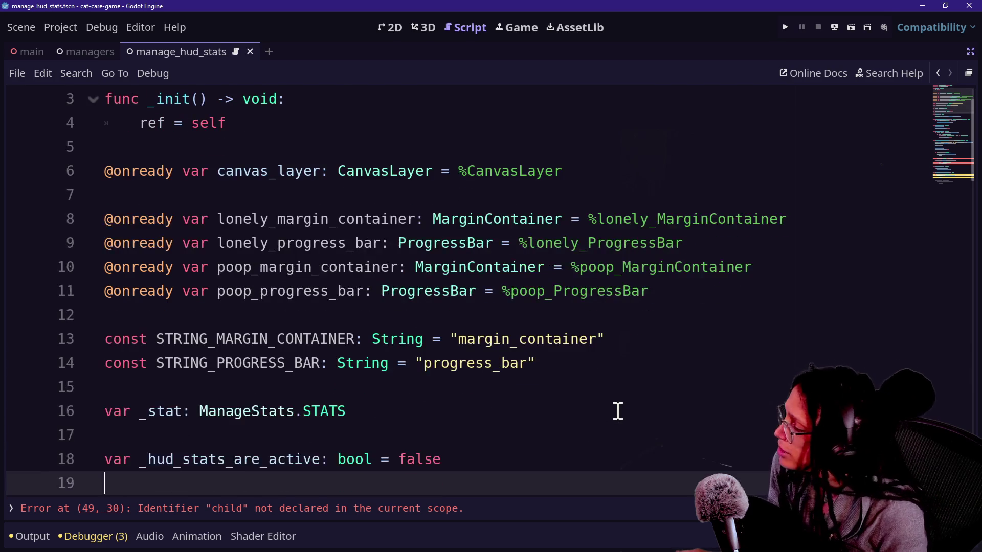
key("Up")
key("Up")
key("Up")
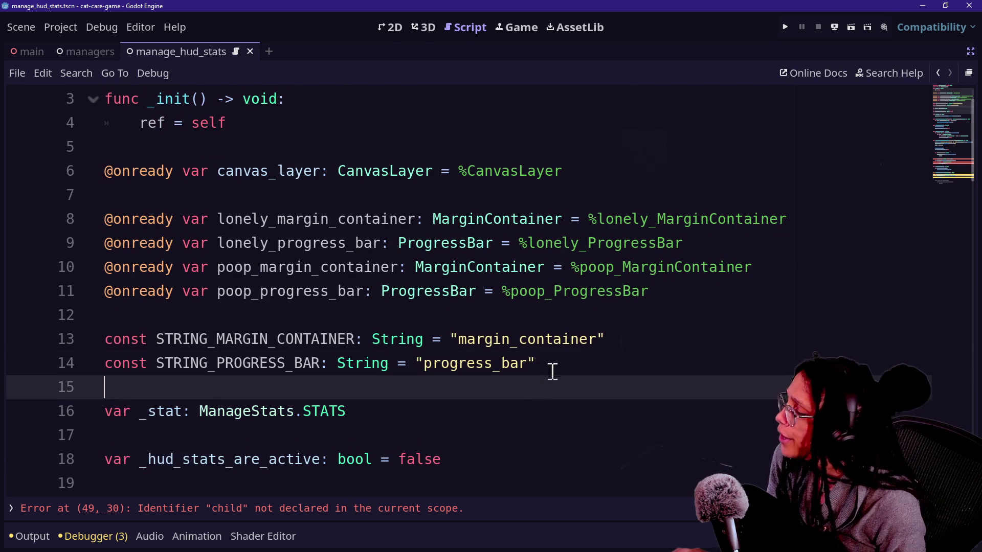
left_click(583, 367)
key("Down")
key("Down")
key("Down")
key("Down")
key("Down")
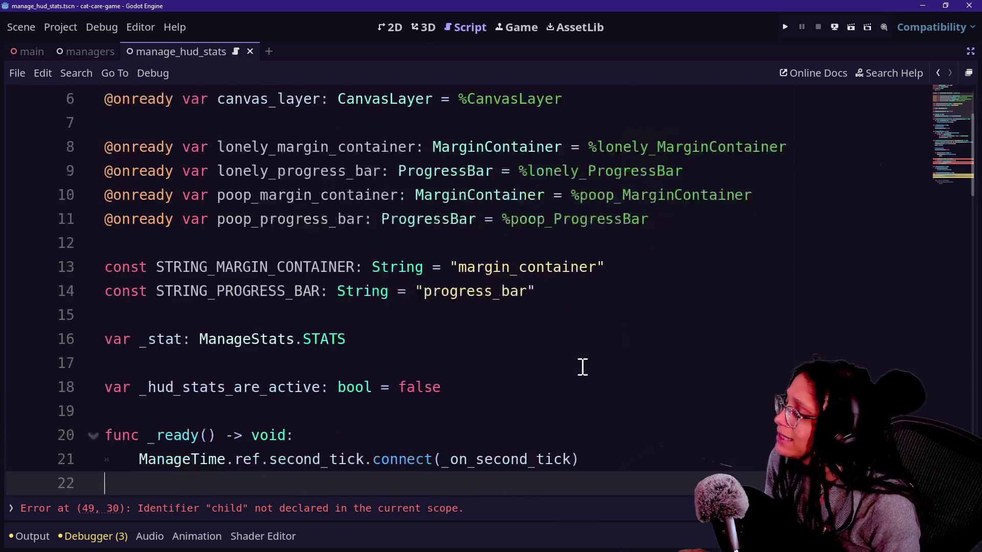
left_click_drag(341, 204, 484, 243)
key("Down")
key("Down")
key("Down")
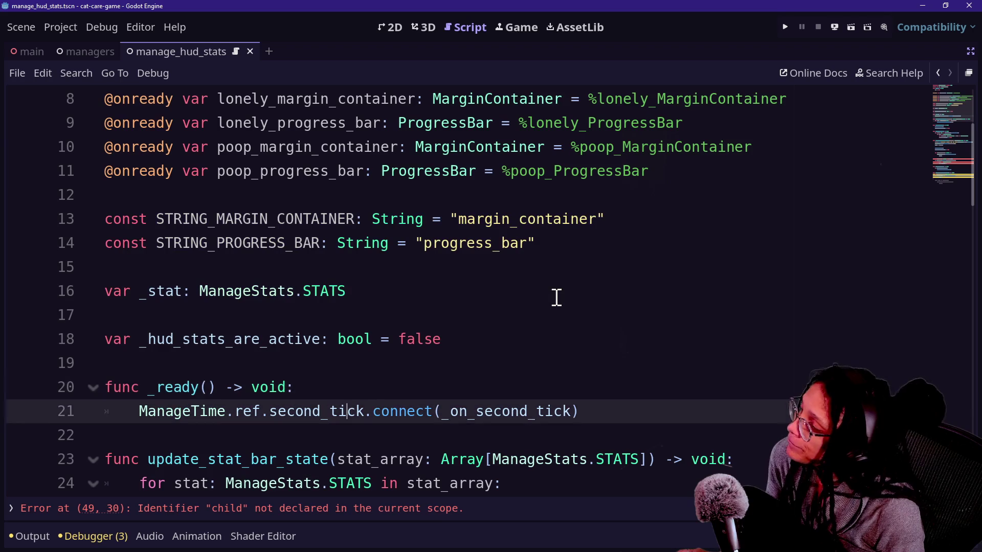
scroll(347, 247, "down", 7)
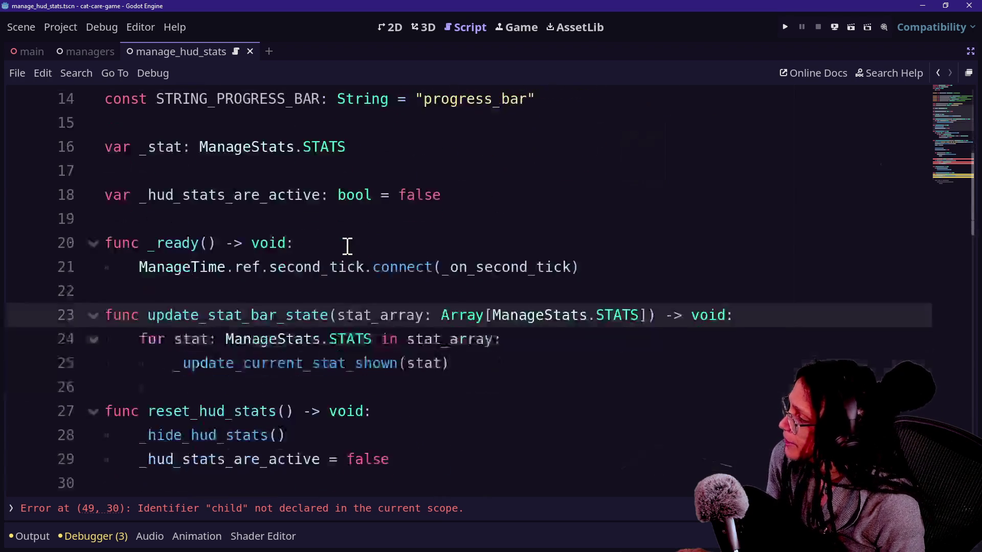
scroll(347, 247, "down", 1)
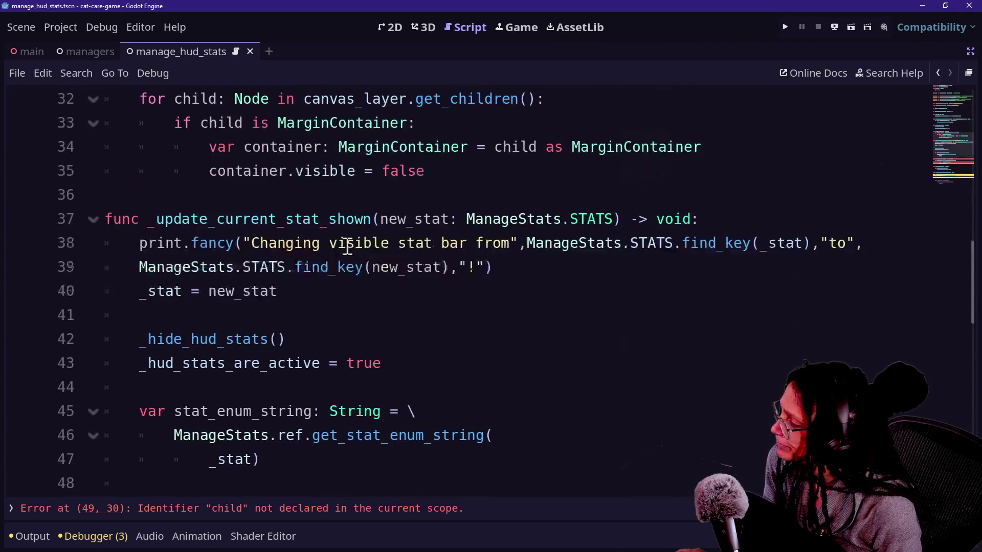
scroll(347, 247, "up", 10)
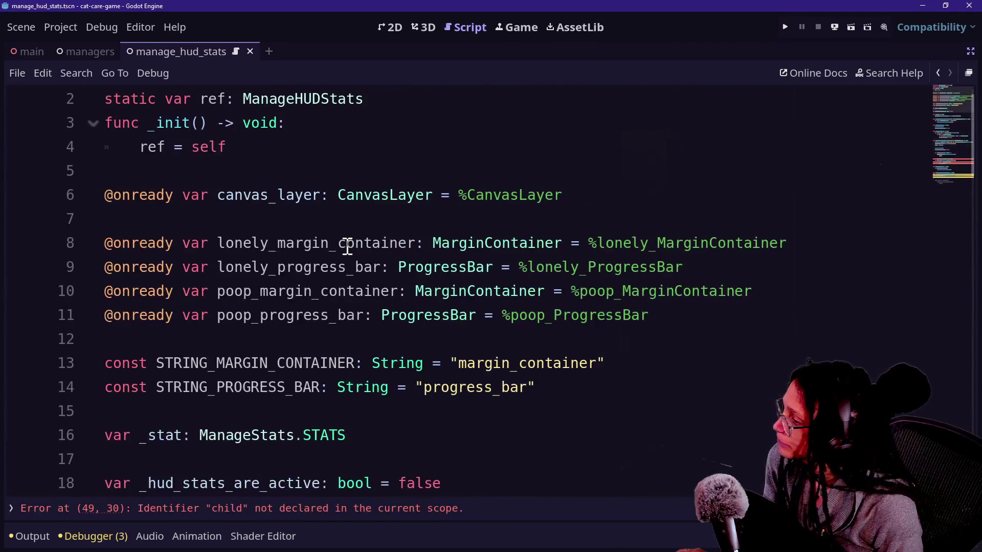
scroll(347, 247, "down", 9)
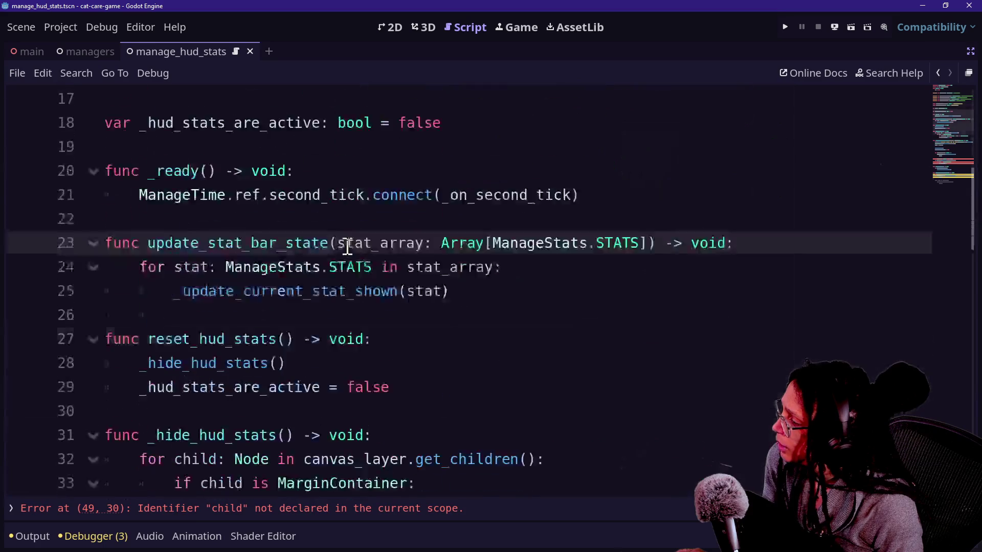
scroll(311, 267, "up", 2)
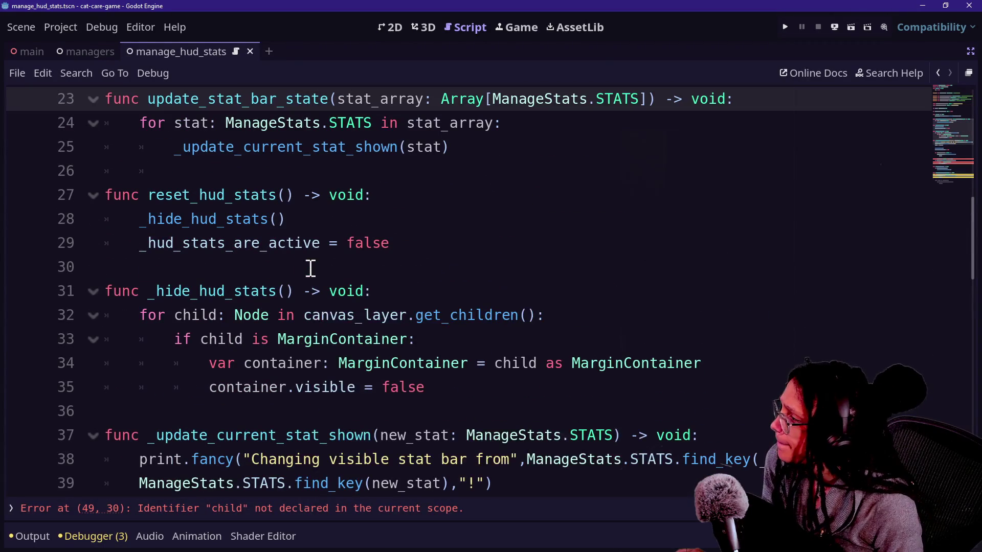
scroll(190, 295, "down", 1)
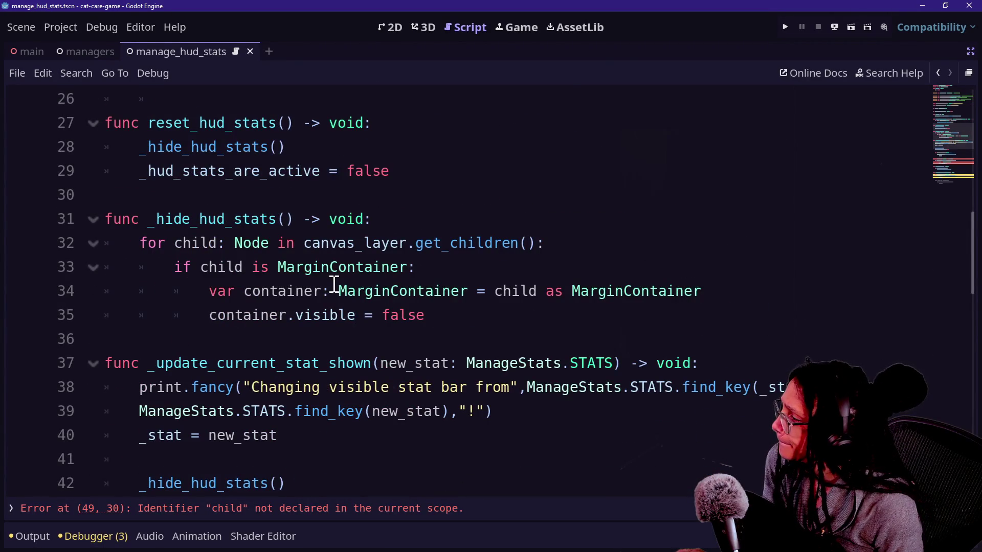
scroll(334, 284, "down", 2)
left_click(397, 292)
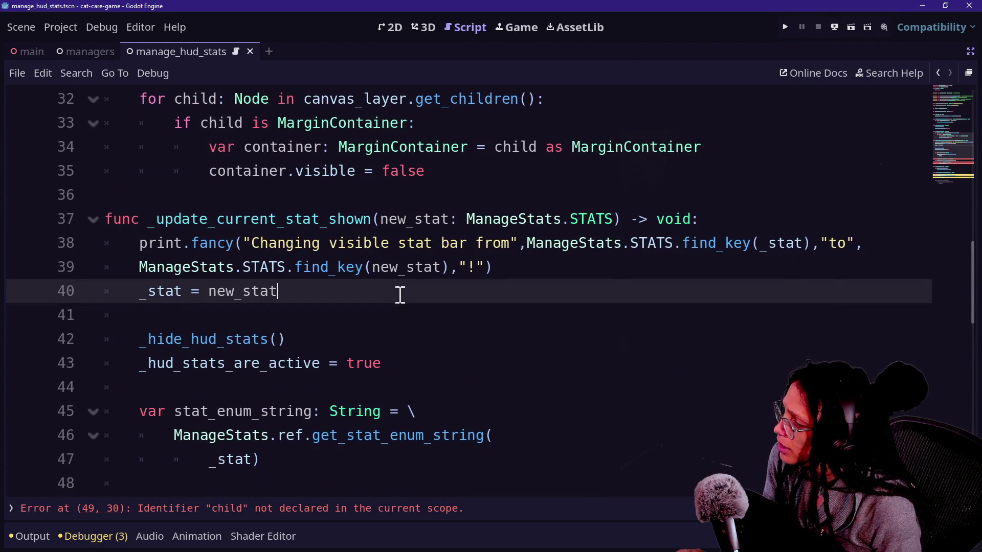
left_click(415, 317)
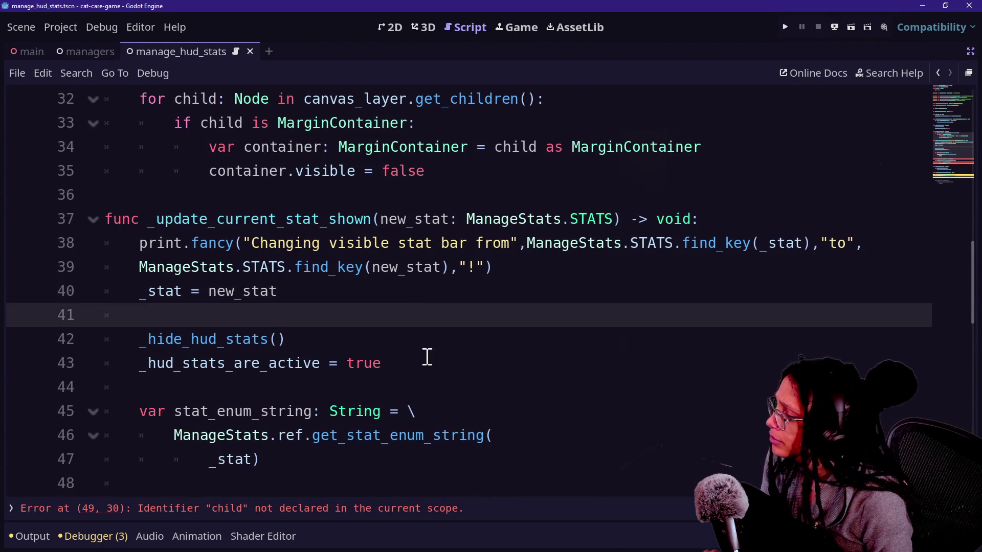
Begin declaring a stat_margin_container_string String variable below _hud_stats_are_active
left_click(427, 358)
key("Return")
key("Return")
type("var ma")
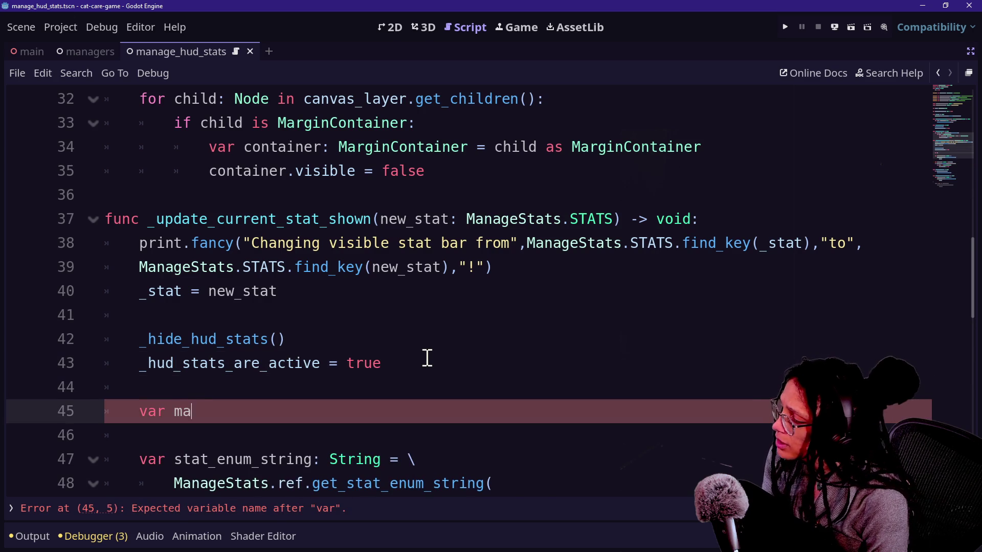
key("BackSpace")
type("stat_margin_conta")
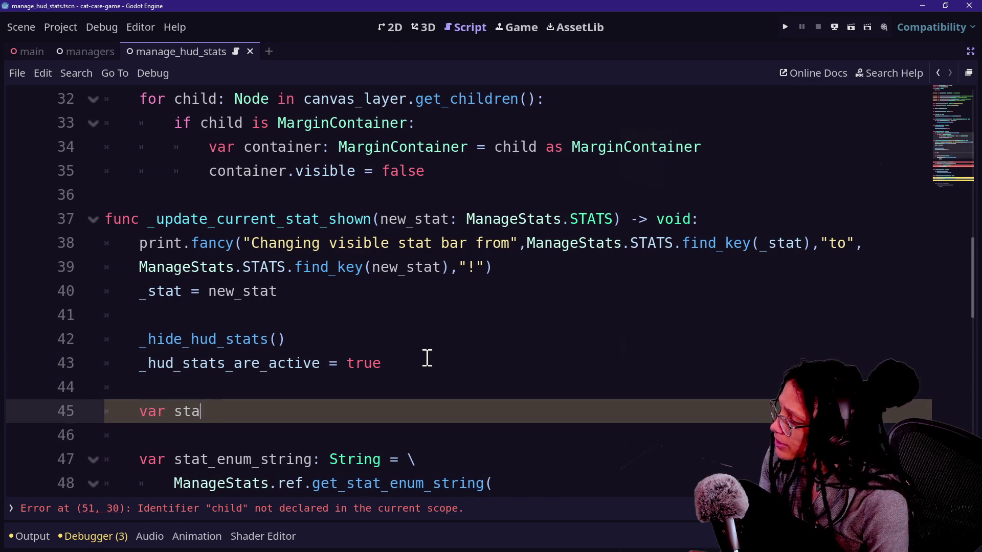
type("iner:")
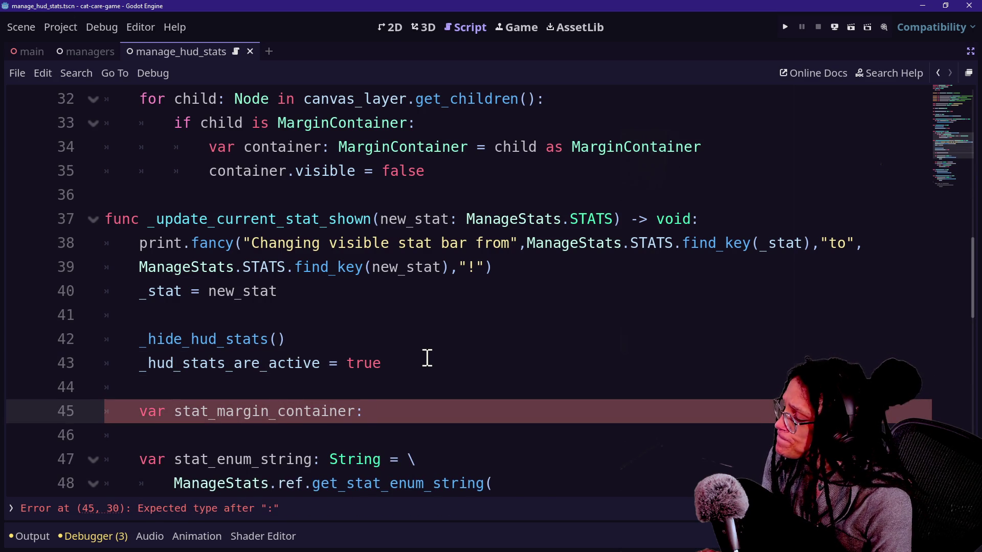
key("BackSpace")
type("_s")
type("Stri")
type("\\")
key("Return")
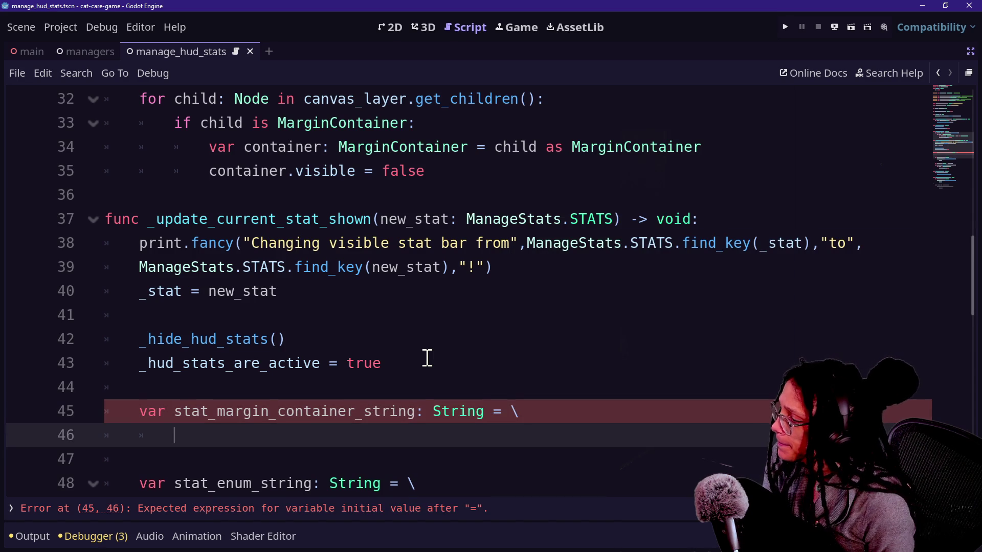
scroll(427, 358, "down", 2)
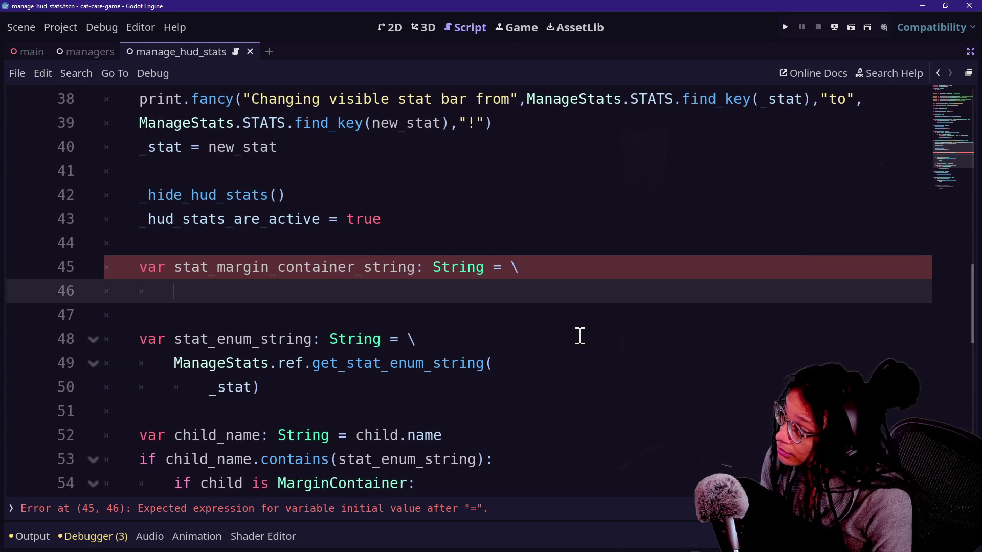
Move the stat_enum_string block below line 43 and remove the extra empty line
mouse_move(287, 387)
left_mouse_down()
mouse_move(465, 328)
mouse_move(450, 291)
left_mouse_up()
key("ctrl+c")
key("BackSpace")
left_click(443, 229)
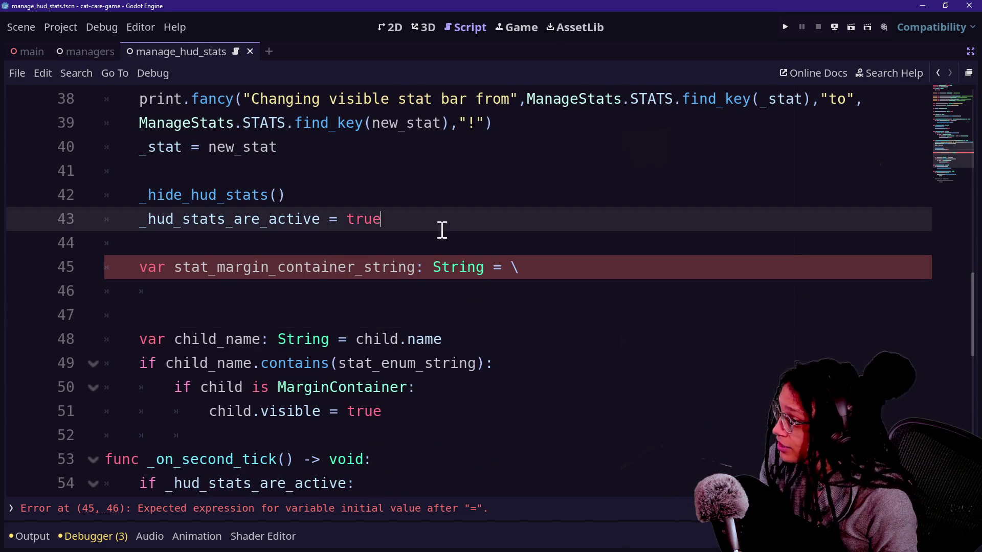
key("ctrl+v")
left_click(450, 224)
key("Return")
left_click(398, 303)
left_click(410, 351)
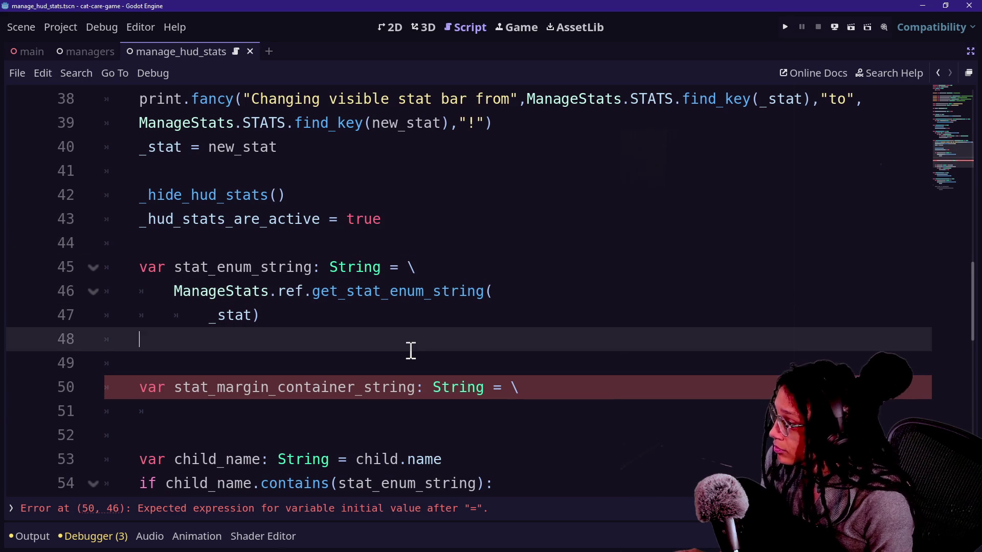
key("BackSpace")
Set stat_margin_container_string to stat_enum_string + "_" + STRING_MARGIN_CONTAINER
left_click(573, 387)
type("st")
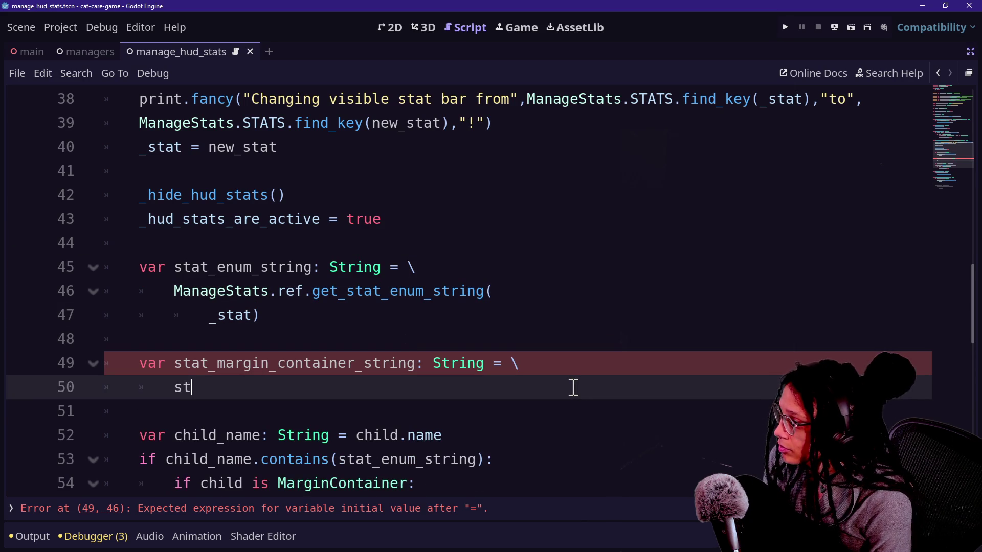
type("eb")
key("BackSpace")
key("BackSpace")
key("BackSpace")
type("_neu")
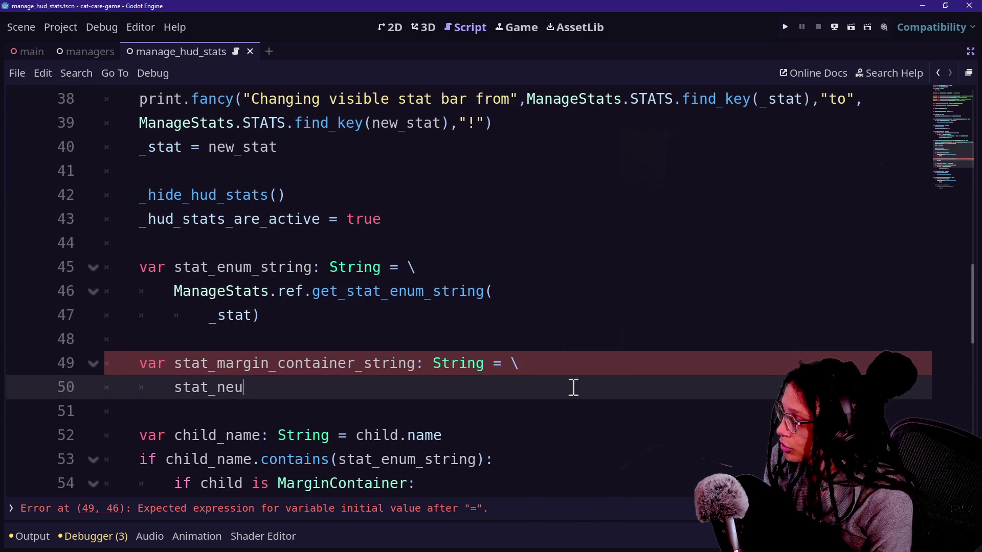
key("BackSpace")
key("BackSpace")
type("enuM_")
key("BackSpace")
key("BackSpace")
type("m")
key("Return")
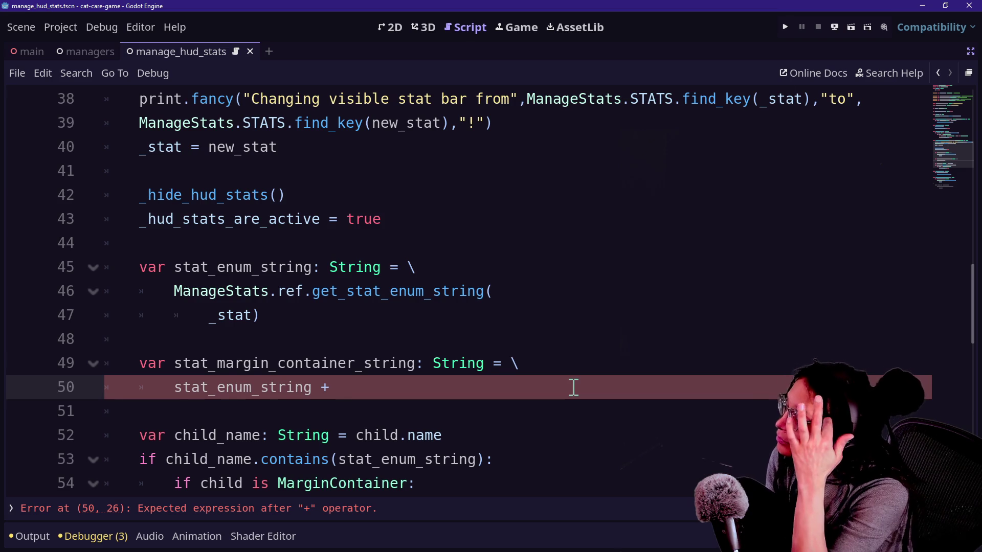
key("BackSpace")
type("\"_\"")
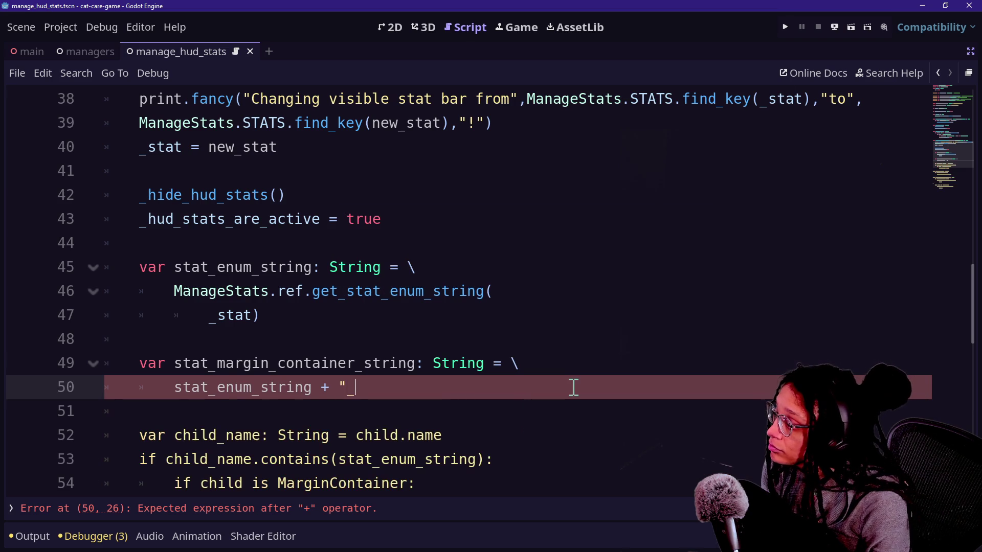
type(" _")
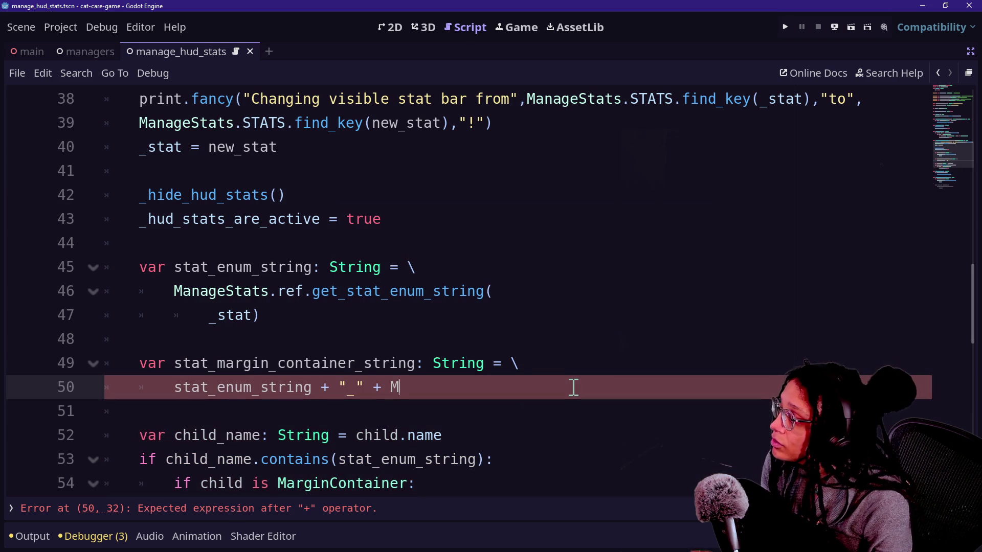
key("BackSpace")
type("STRING")
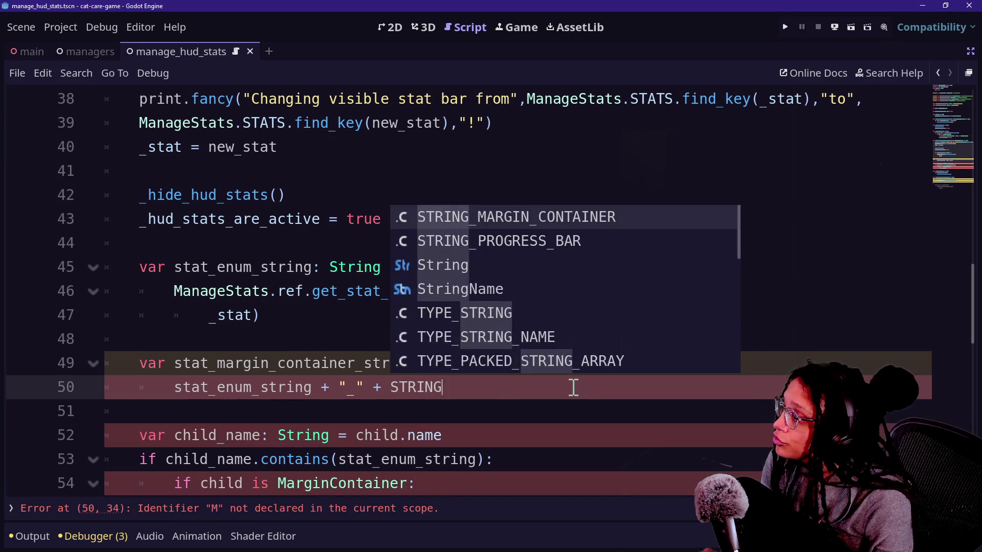
key("Return")
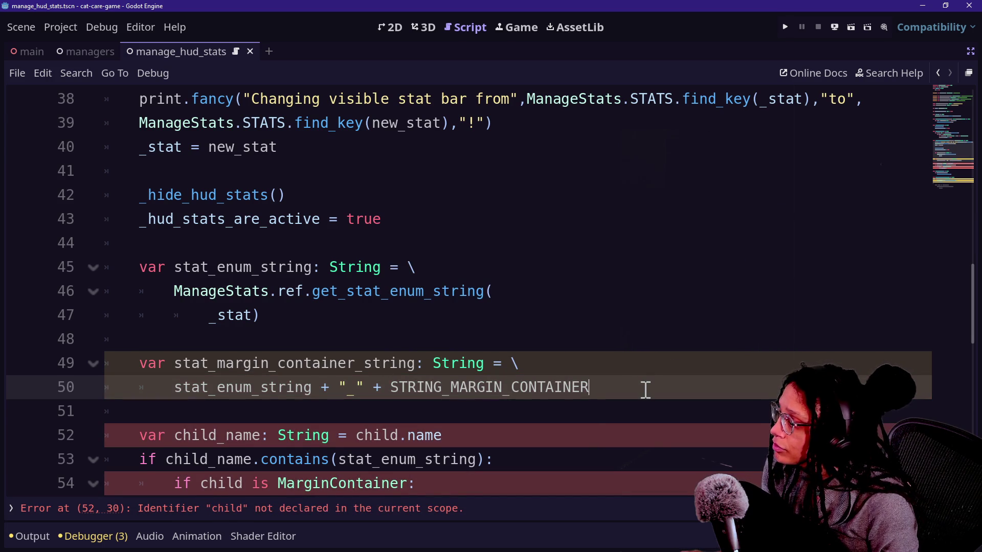
key("Return")
key("Return")
Delete the old child-name lookup code, keeping only the visible assignment
scroll(645, 389, "down", 2)
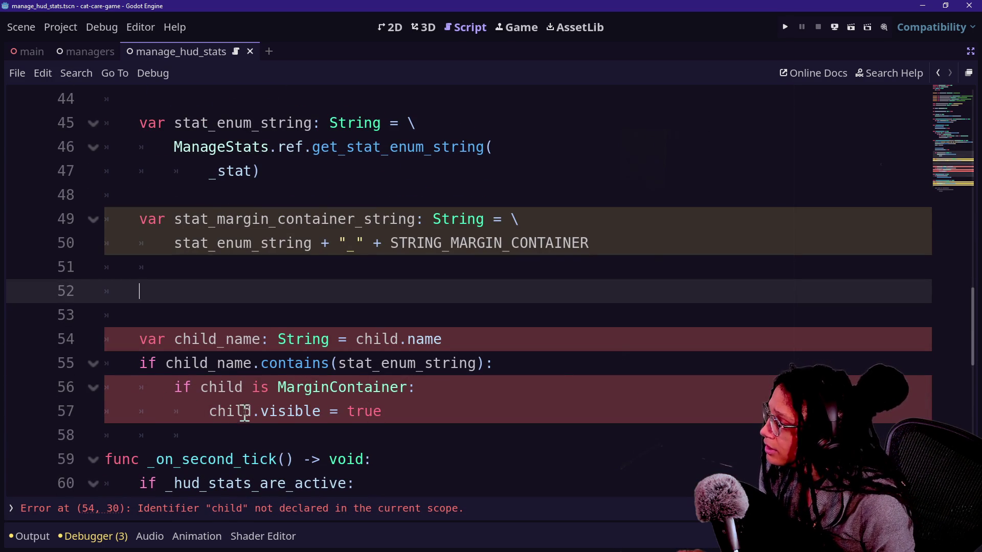
left_click_drag(252, 412, 209, 279)
key("BackSpace")
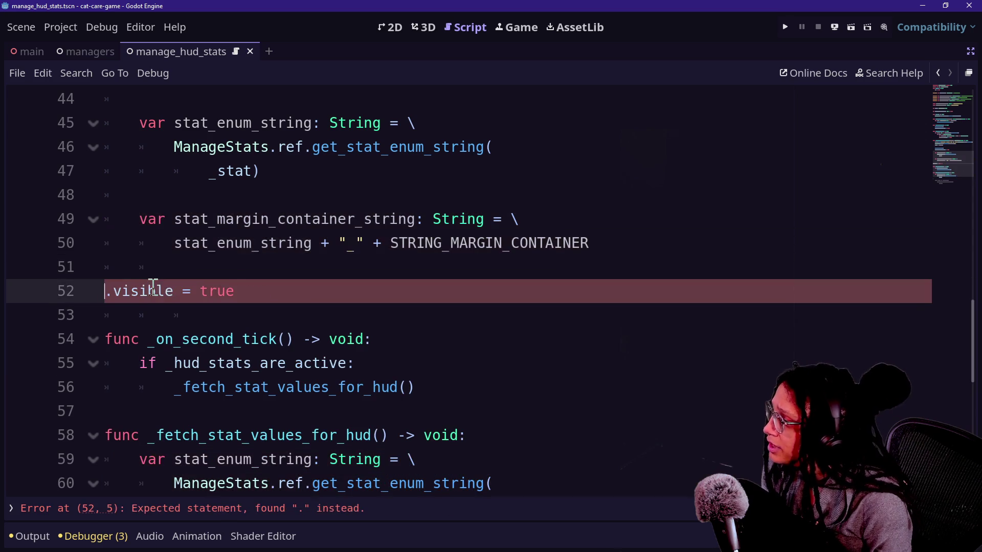
key("BackSpace")
key("BackSpace")
key("BackSpace")
key("Return")
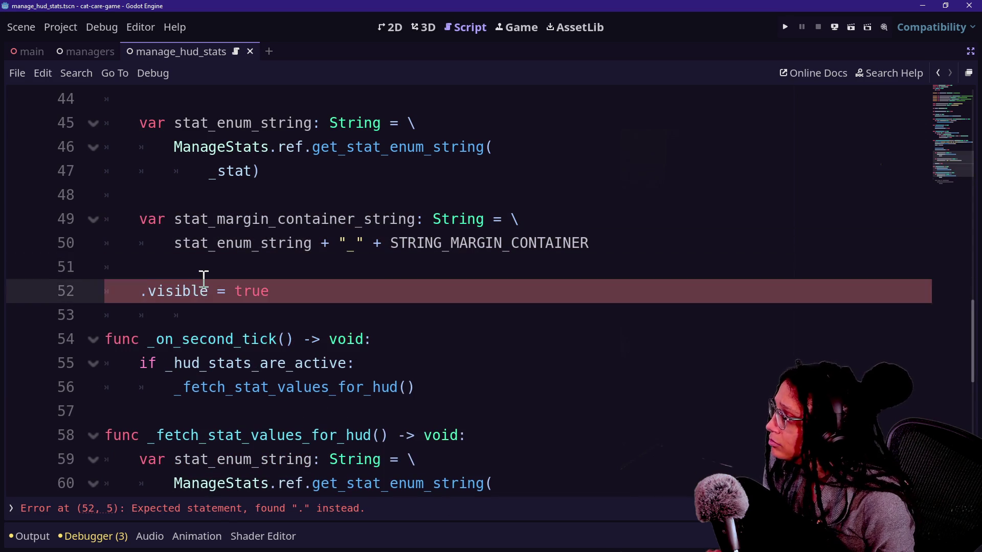
key("Return")
Declare var stat_margin_container: MarginContainer = get(stat_margin_container_string)
type("var stat")
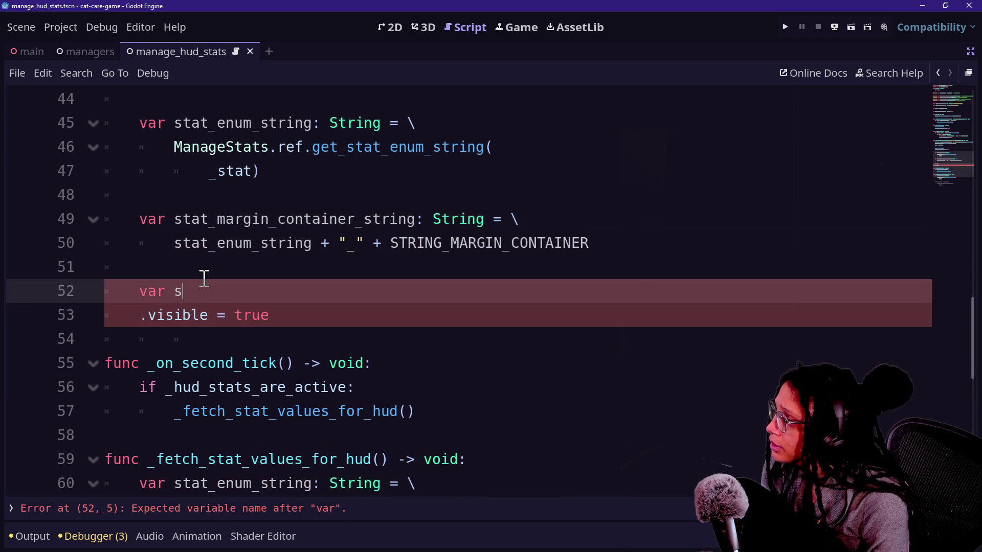
type("_margin_container: ")
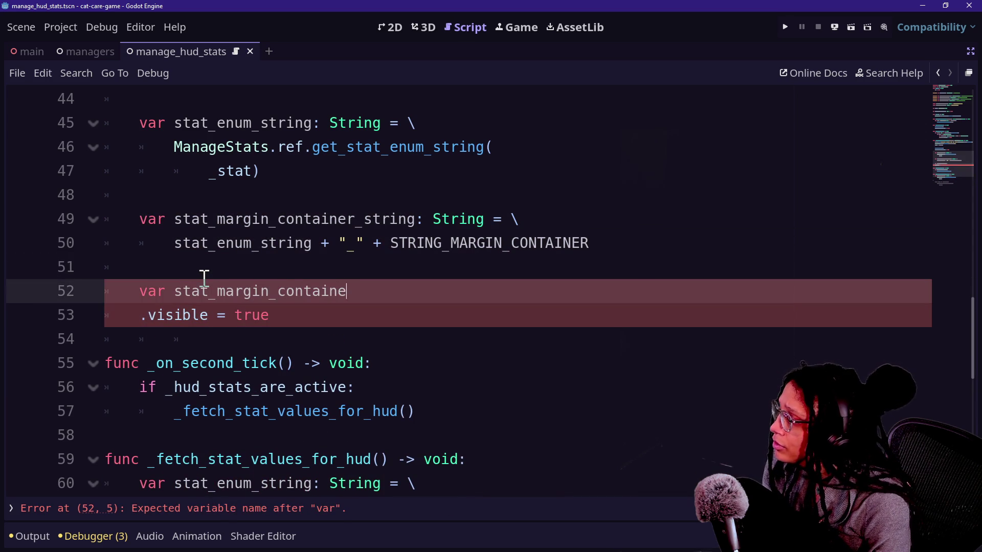
type("Marg")
key("Return")
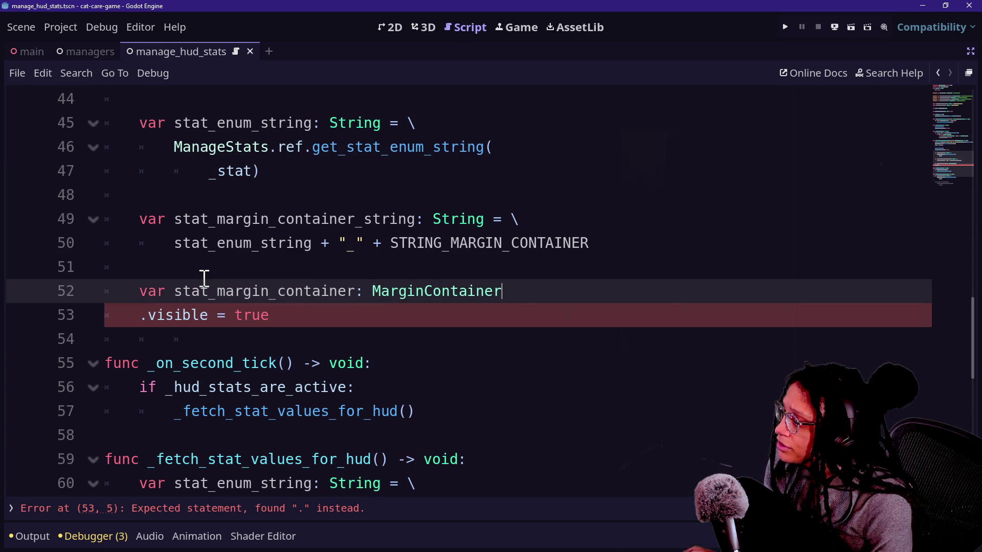
type("\\")
key("Return")
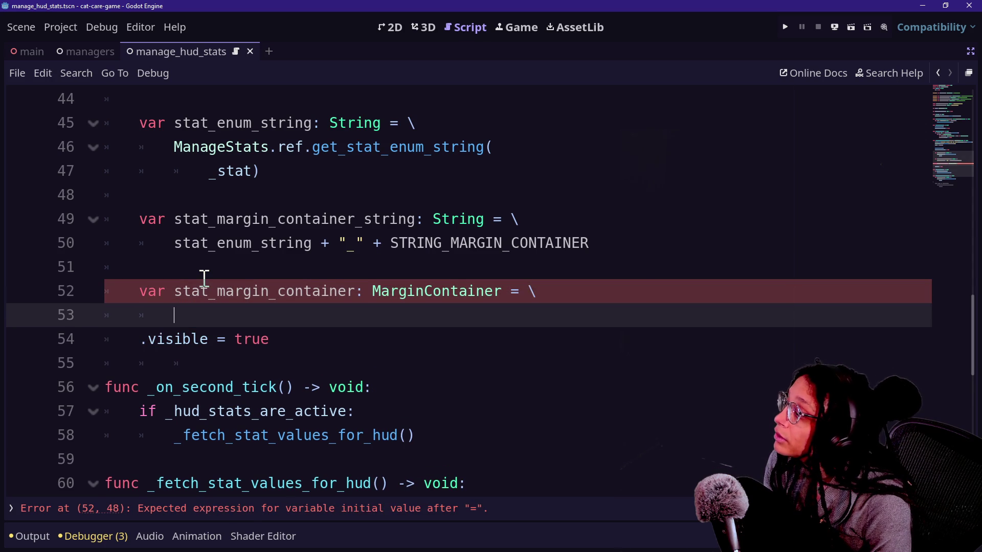
type("get(")
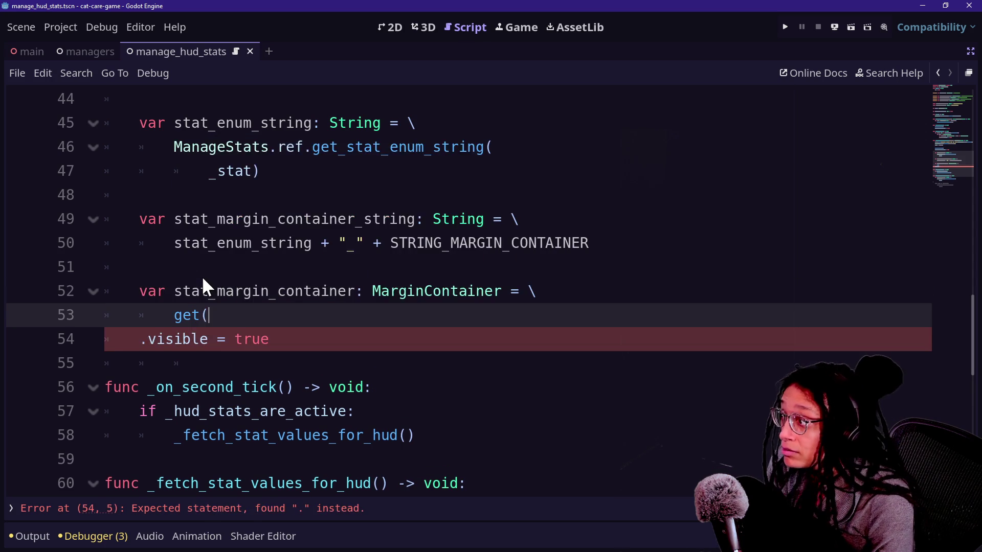
key("BackSpace")
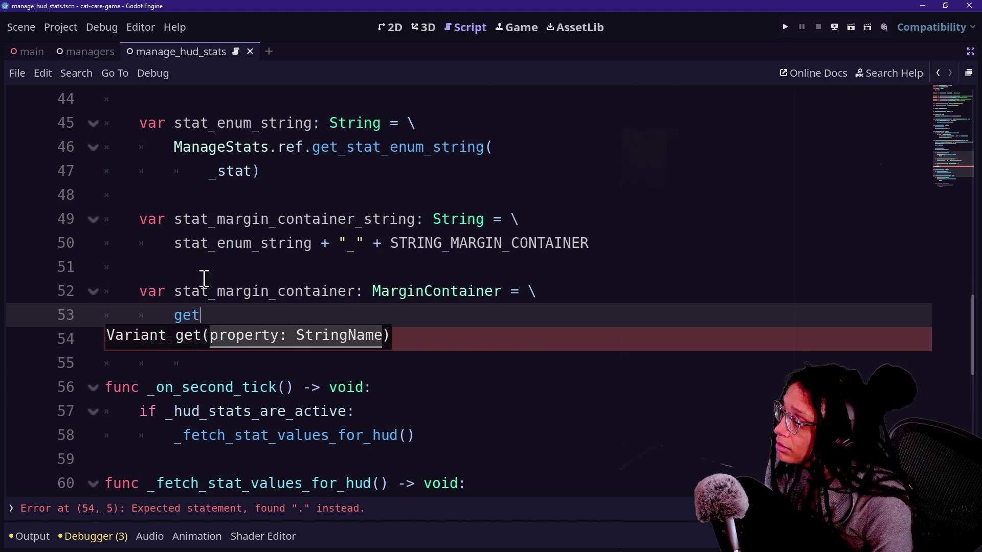
type("stat_mar")
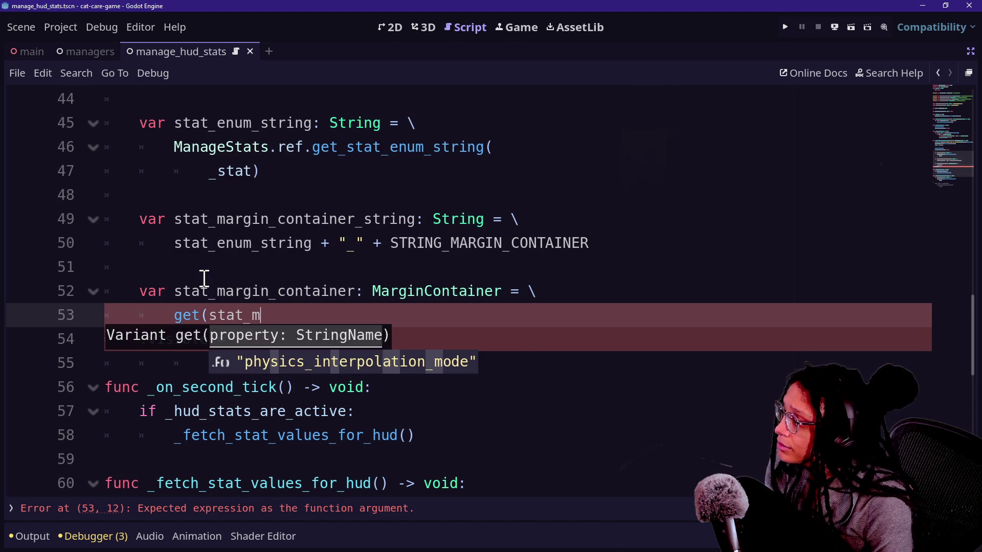
type("g")
key("Down")
key("Return")
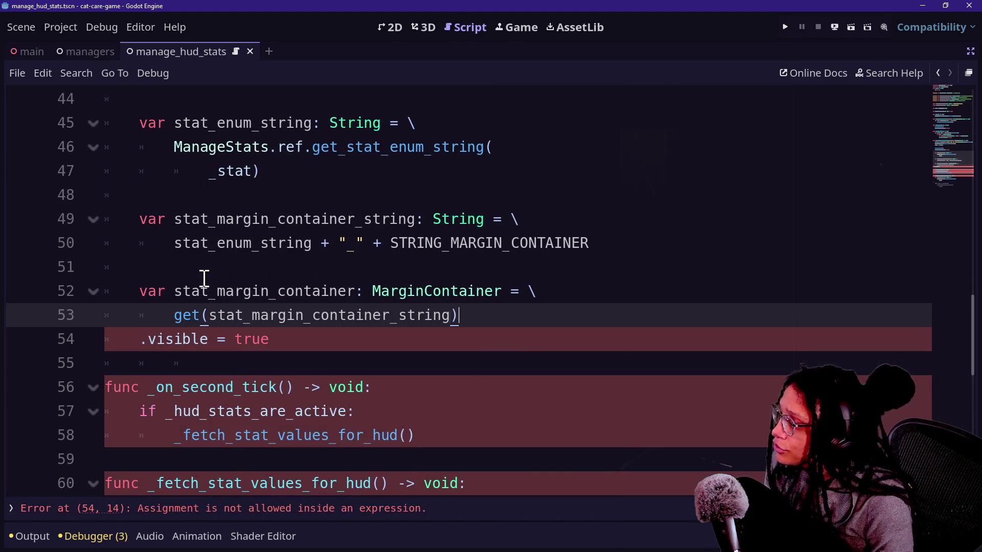
left_click_drag(139, 315, 454, 315)
left_click(527, 315)
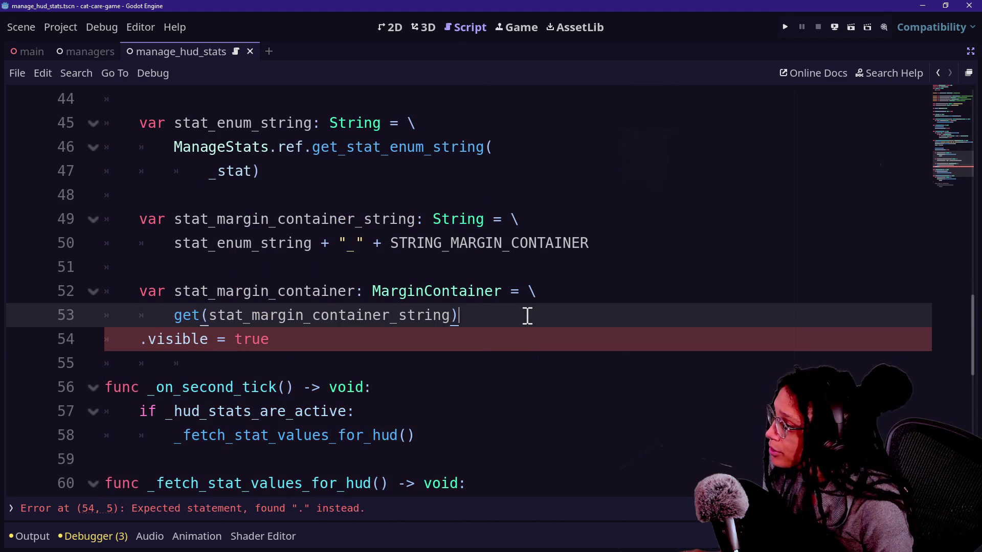
key("Return")
Make the visible line read stat_margin_container.visible = true
left_click(148, 363)
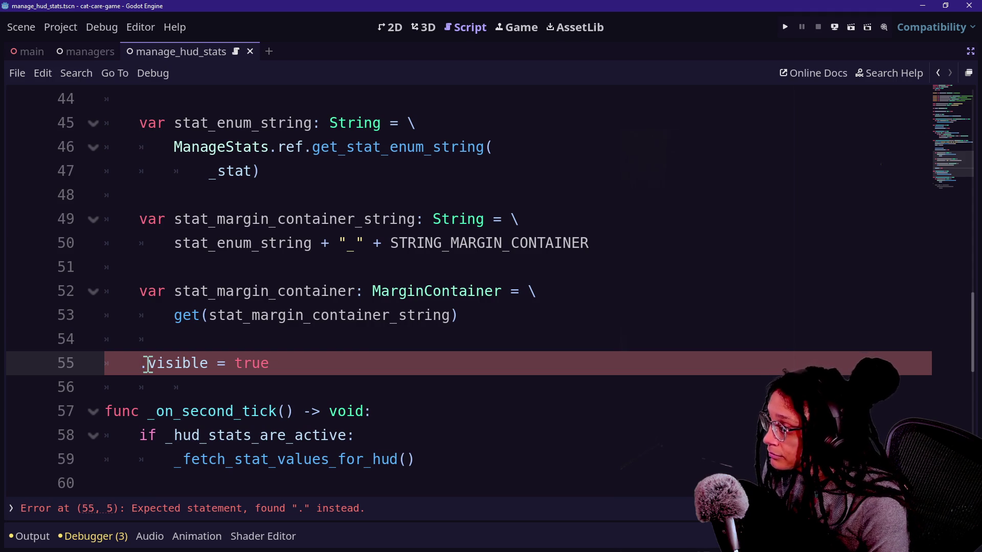
type("stat_marg")
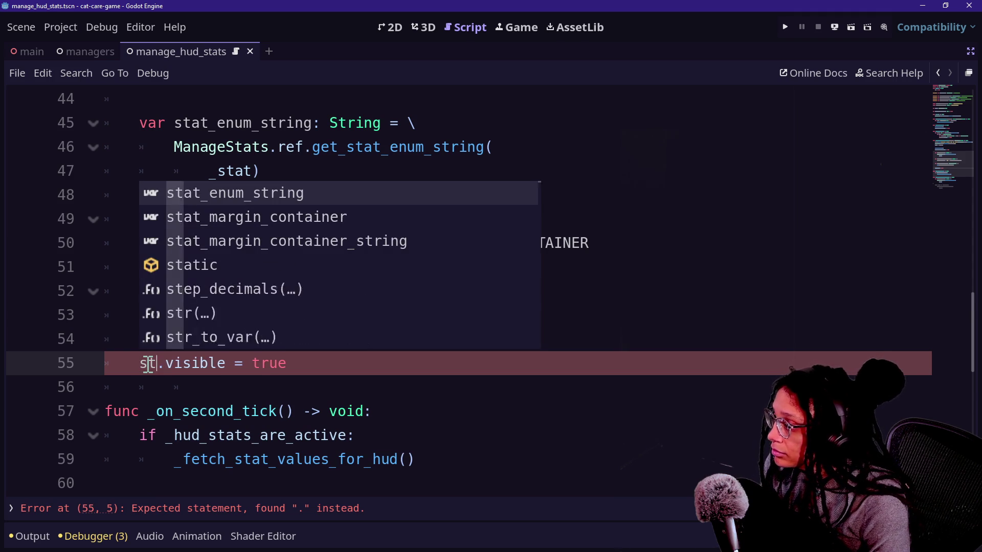
key("Return")
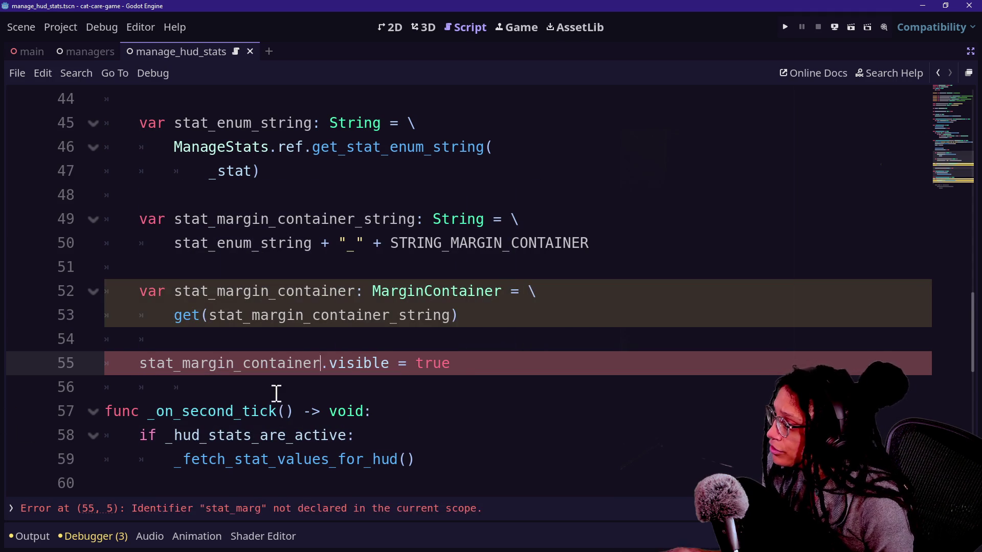
left_click(587, 357)
left_click_drag(382, 315, 601, 355)
left_click(601, 355)
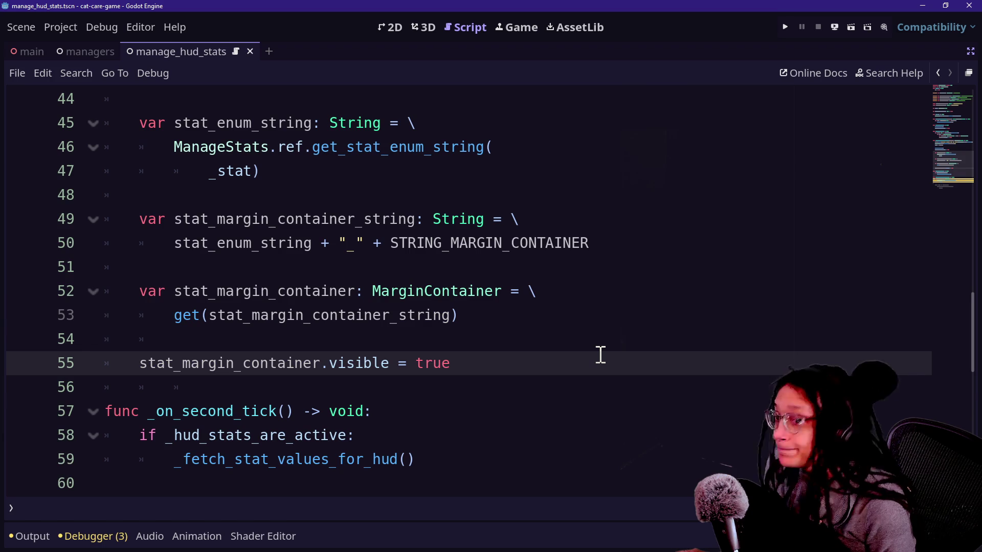
left_click_drag(477, 409, 478, 390)
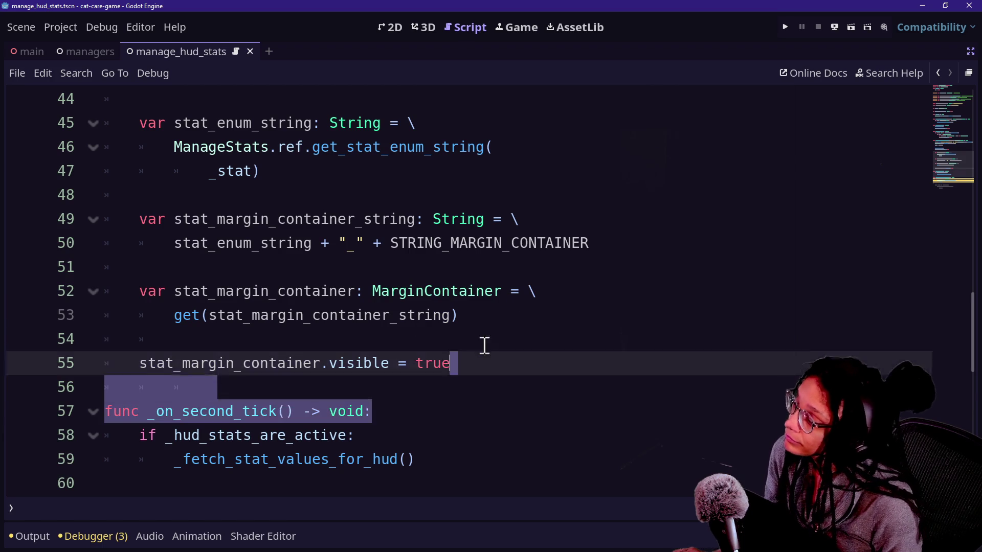
left_click(463, 315)
scroll(408, 335, "up", 1)
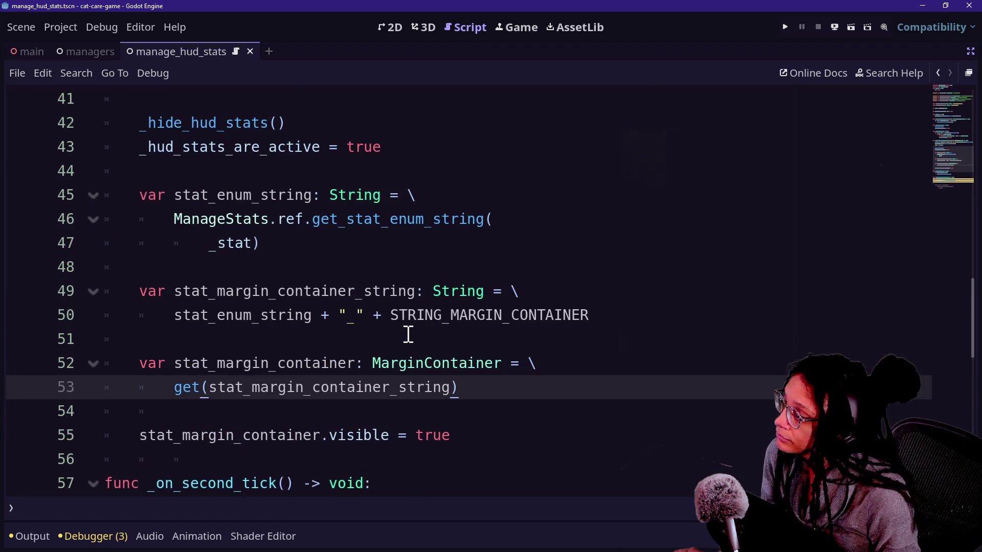
Remove the blank lines between the stat string, container lookup and visible assignment
left_click(433, 340)
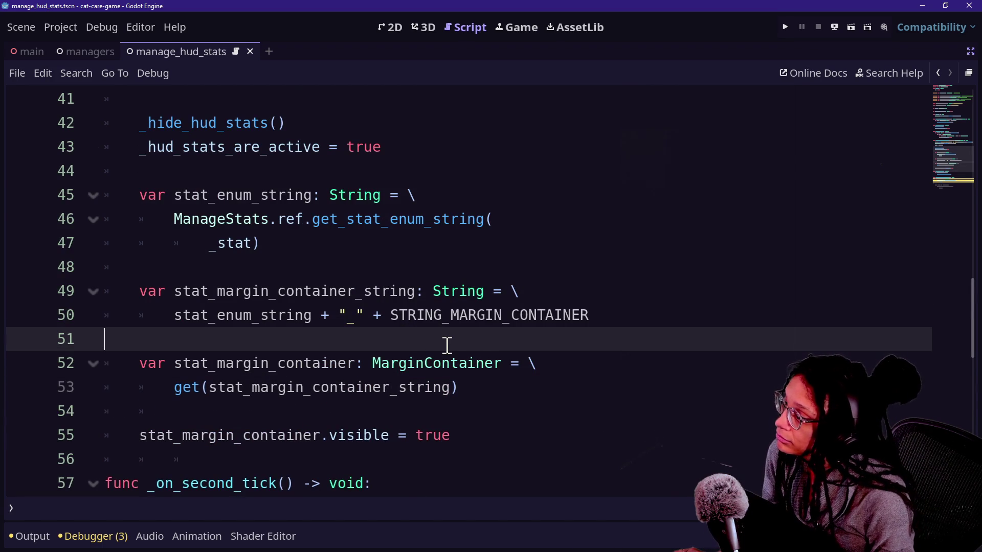
key("BackSpace")
left_click(449, 386)
key("BackSpace")
mouse_move(450, 387)
left_mouse_down()
mouse_move(466, 291)
mouse_move(439, 271)
left_mouse_up()
left_click(437, 267)
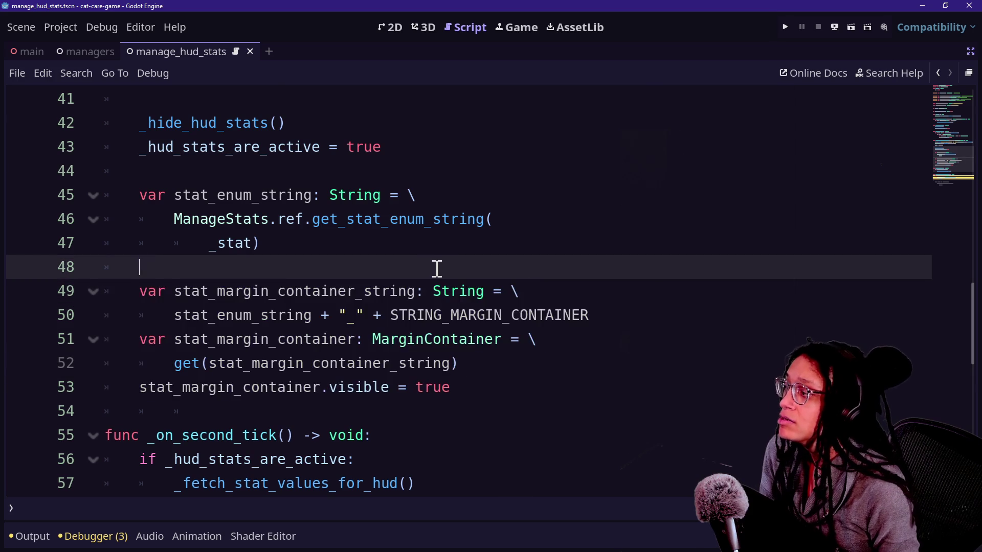
key("BackSpace")
left_click(522, 401)
mouse_move(519, 389)
left_mouse_down()
mouse_move(441, 149)
mouse_move(454, 270)
left_mouse_up()
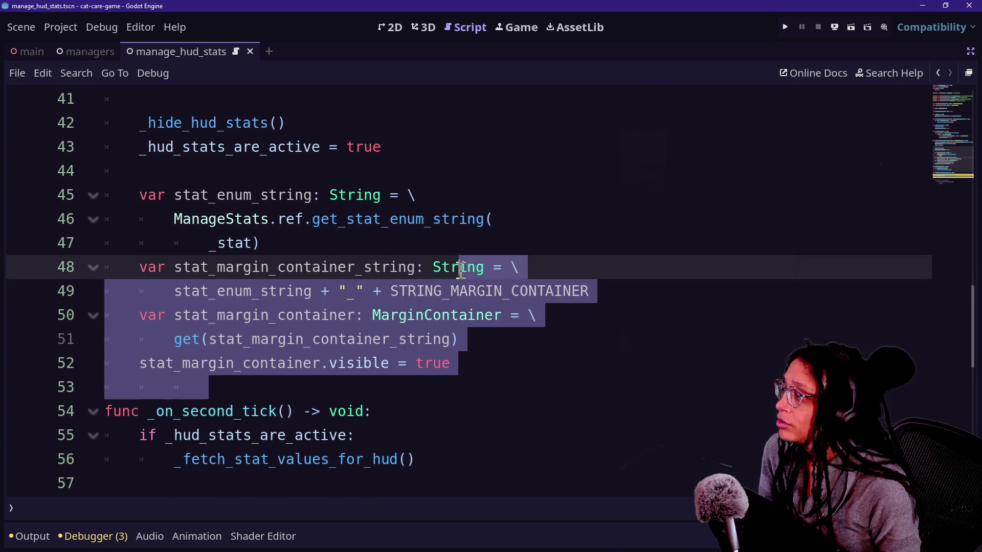
left_click_drag(473, 361, 453, 250)
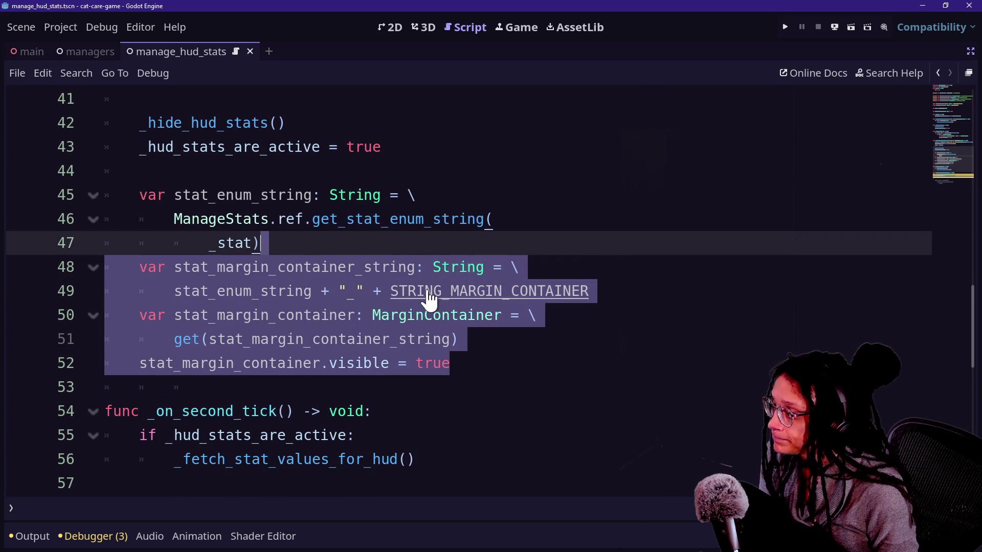
Save the manage_hud_stats.gd script with Ctrl+S
scroll(429, 291, "down", 1)
key("ctrl+s")
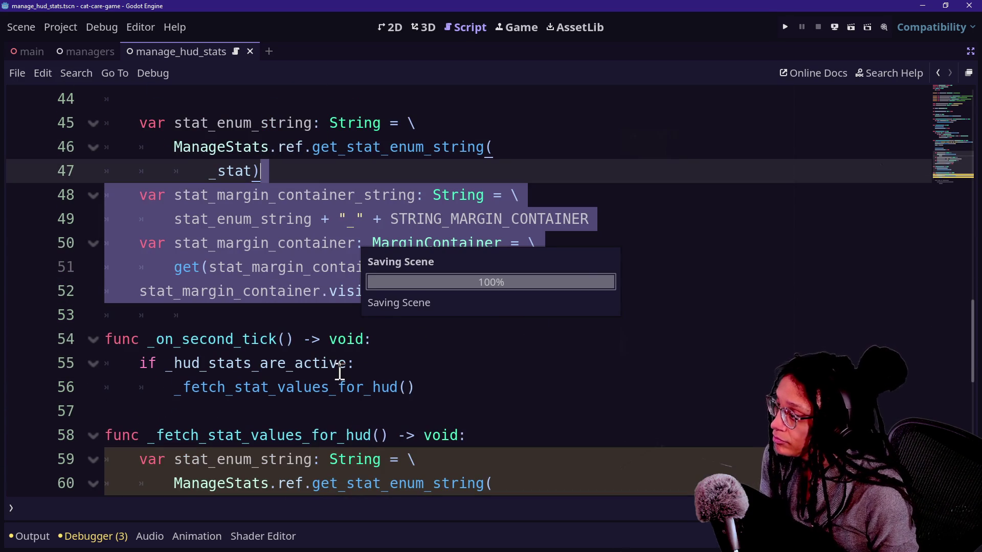
left_click(330, 340)
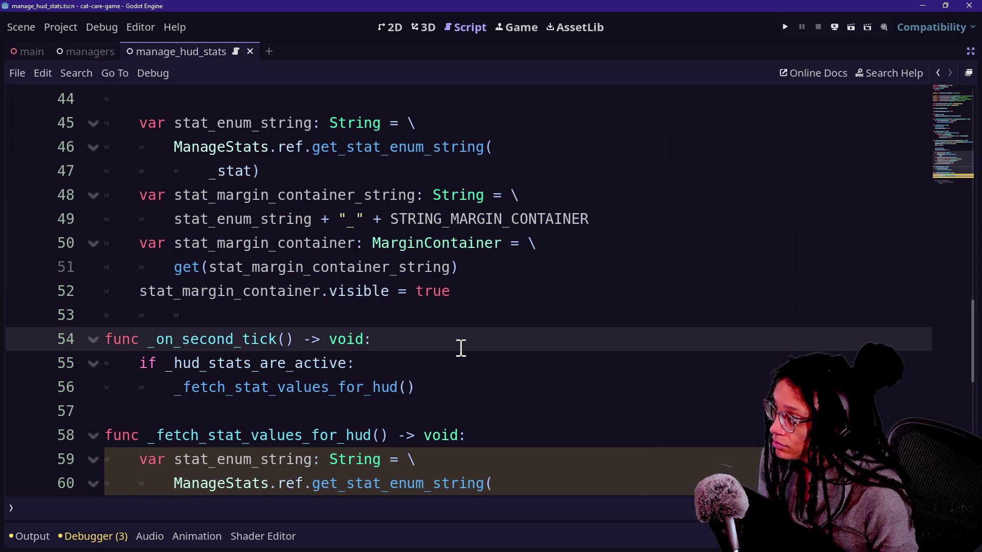
scroll(461, 348, "up", 2)
Delete blank line 17 so _stat and _hud_stats_are_active sit on consecutive lines
mouse_move(461, 347)
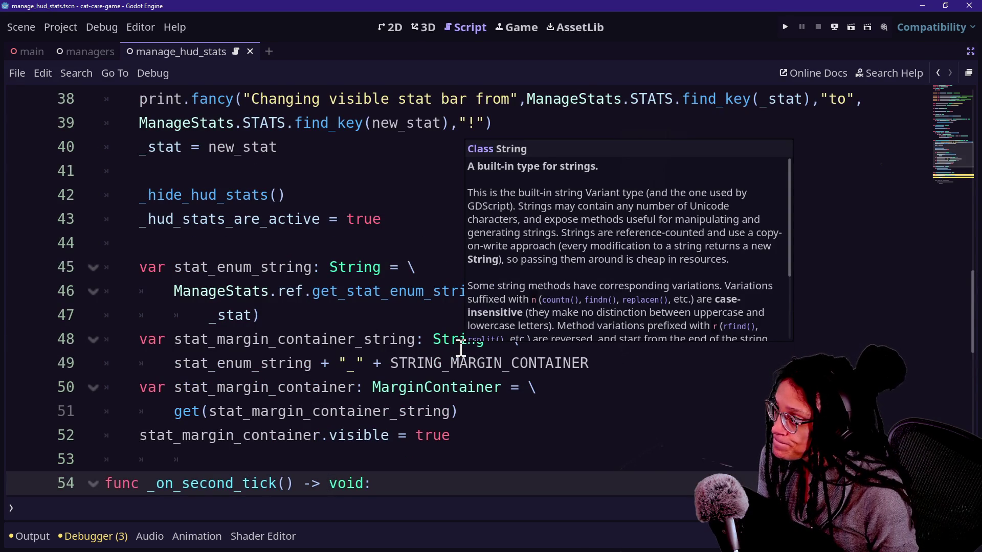
scroll(435, 363, "up", 3)
scroll(435, 363, "up", 2)
scroll(435, 363, "down", 5)
scroll(435, 363, "up", 2)
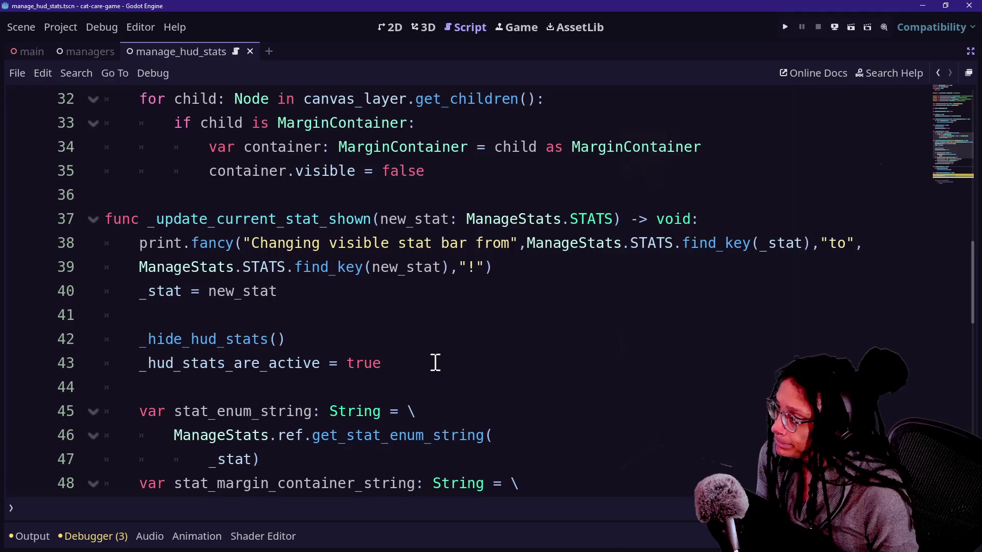
scroll(435, 363, "up", 3)
scroll(435, 363, "up", 3)
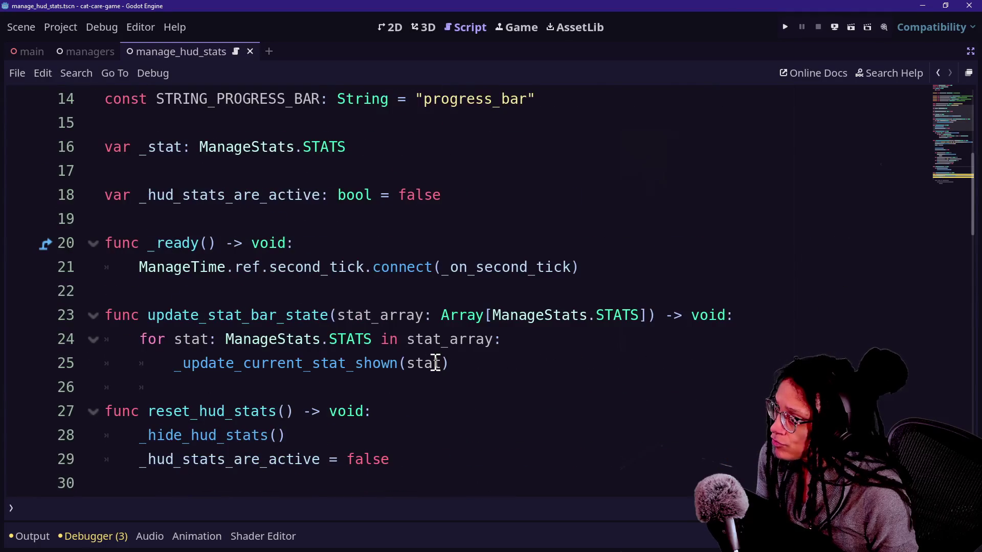
left_click(397, 315)
left_click(479, 248)
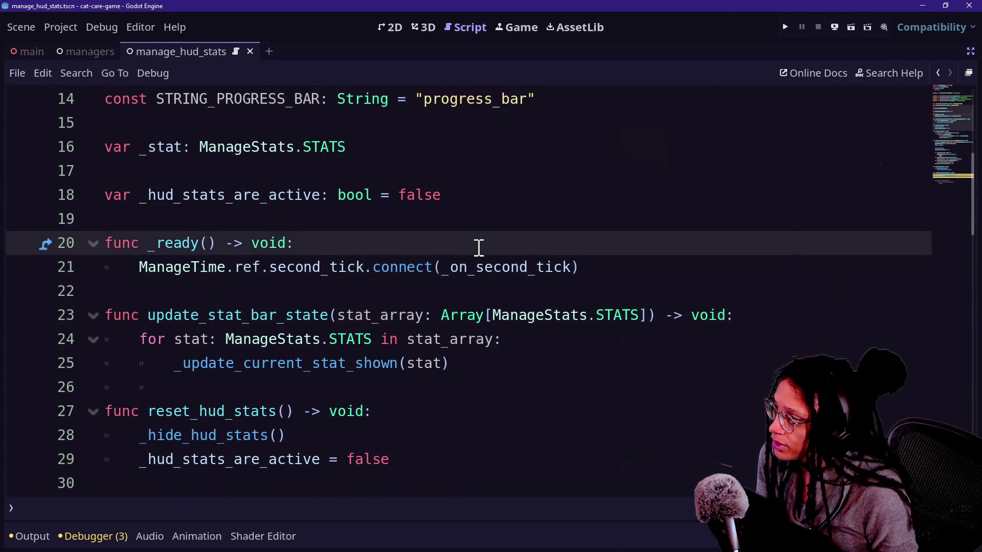
scroll(478, 248, "up", 2)
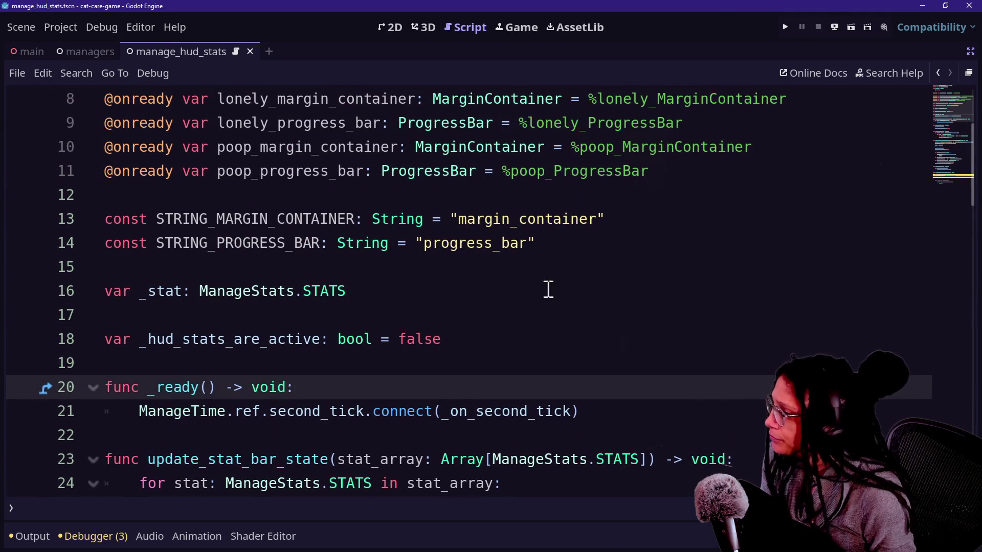
left_click(533, 291)
left_click(537, 313)
key("BackSpace")
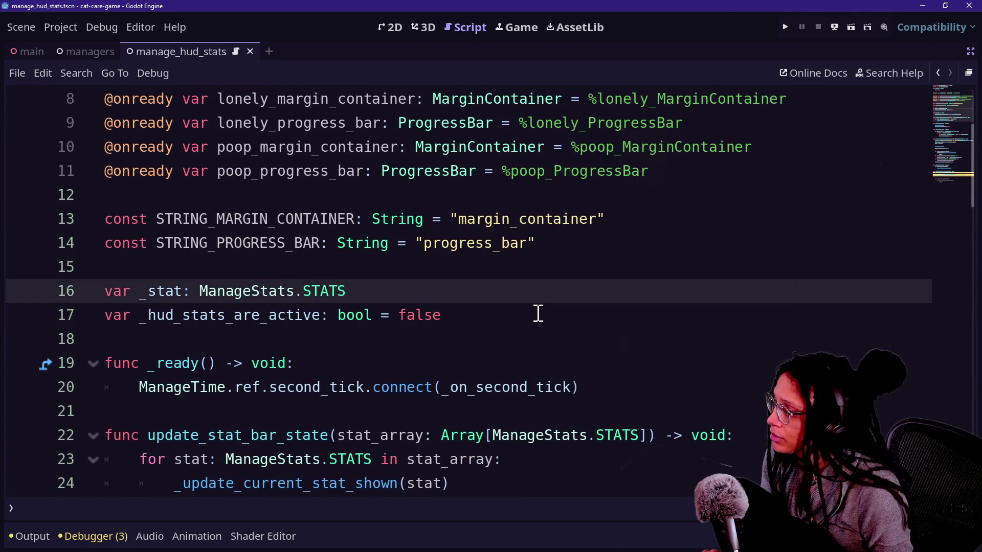
Start a var _current_progress_bar declaration, remove it, and switch to the Chrome live chat
left_click(538, 313)
key("Return")
type("var _current_progress_bar")
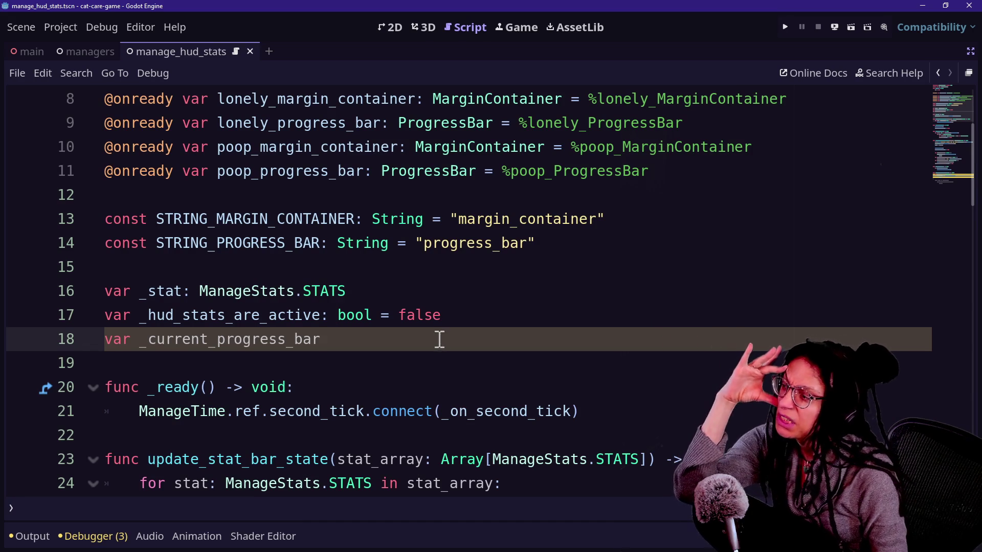
key("BackSpace")
key("BackSpace")
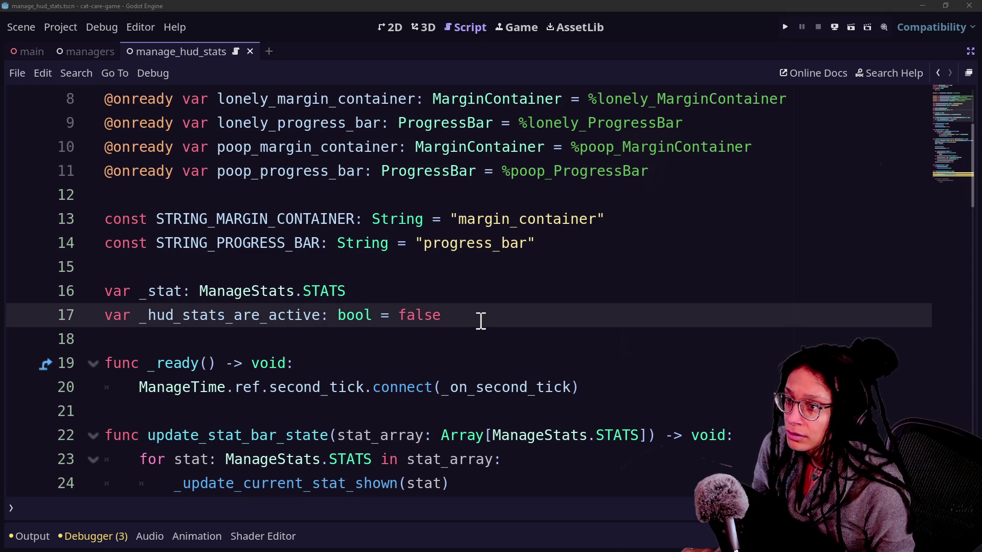
key("alt+Tab")
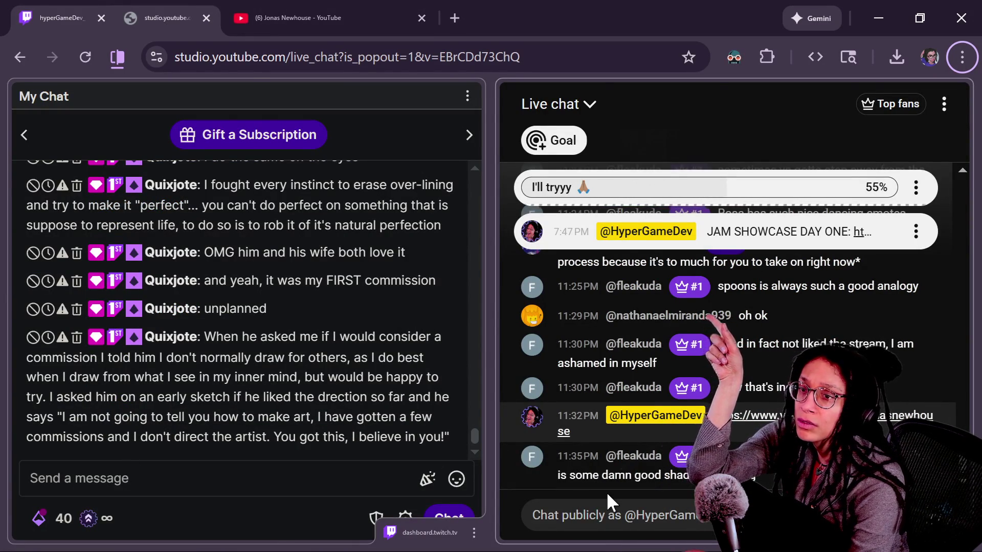
key("alt+Tab")
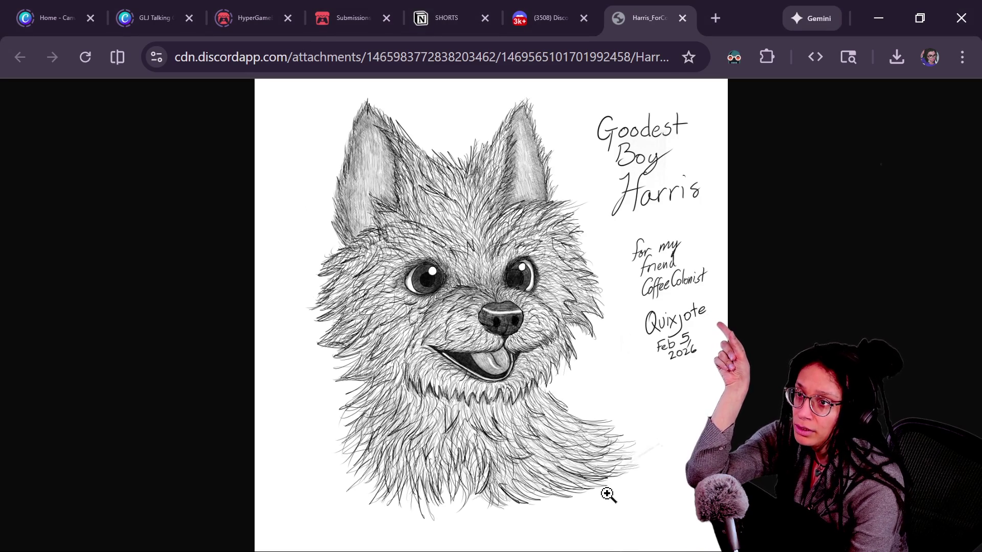
key("alt+Tab")
key("alt+Tab")
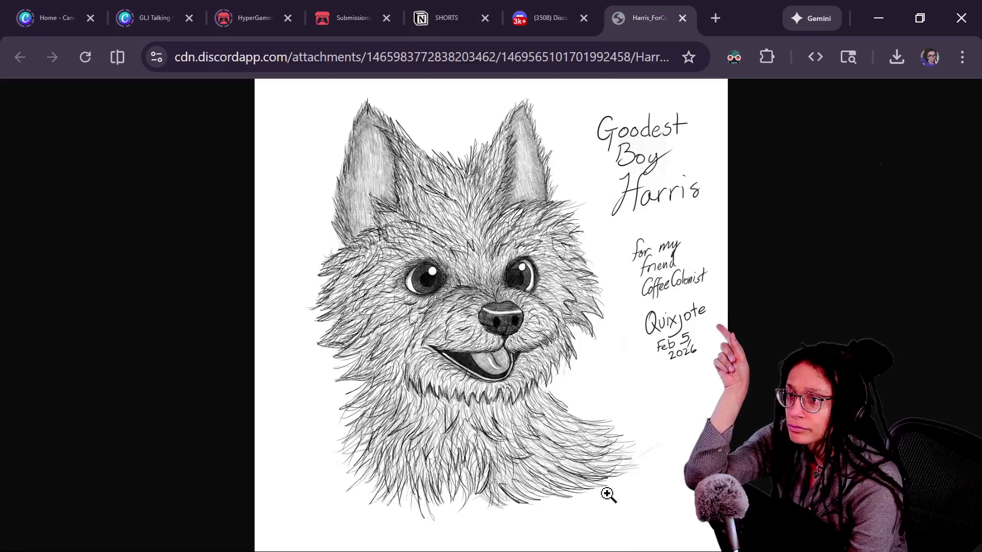
key("alt+Tab")
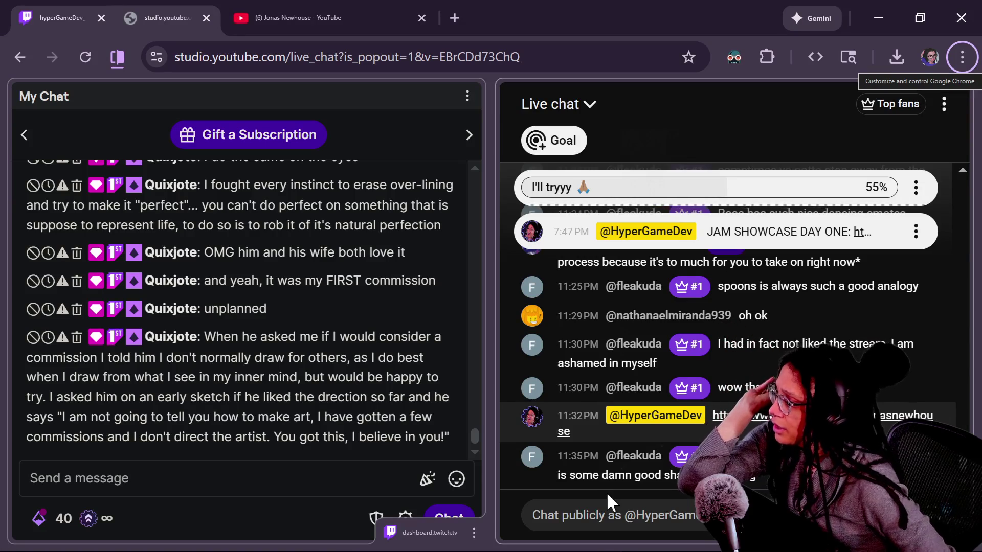
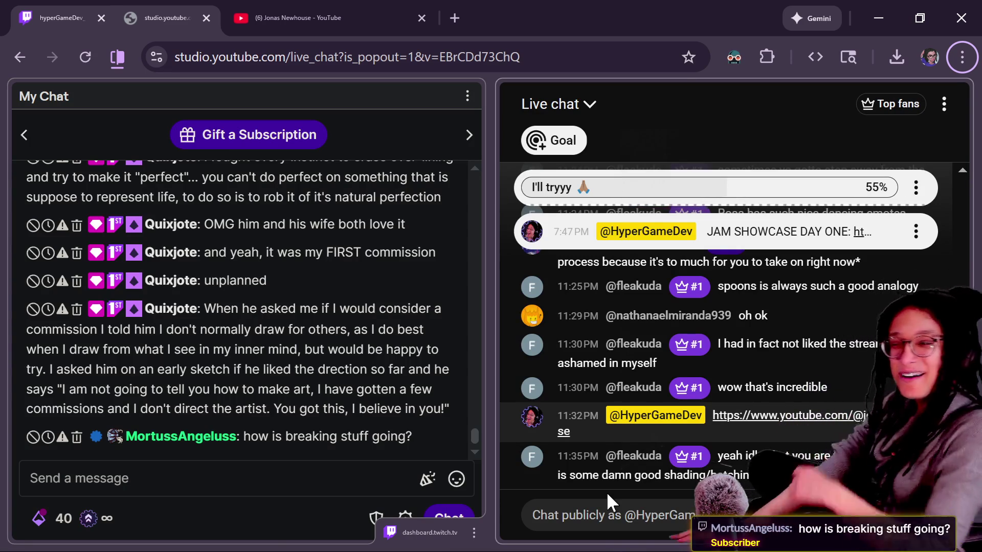
Glance at the dog drawing in Chrome, then return to the manage_hud_stats script's _ready function in Godot
key("alt+Tab")
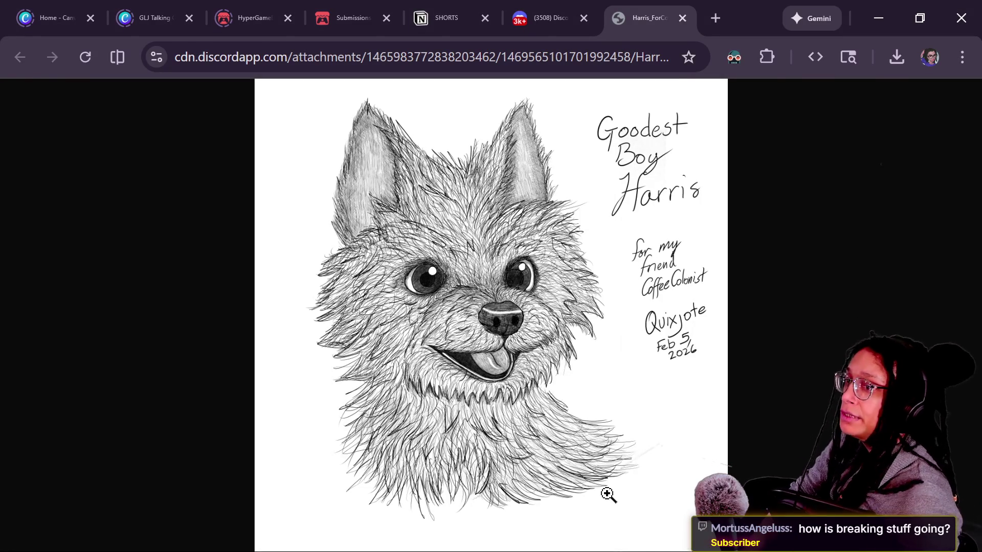
key("alt+Tab")
mouse_move(526, 435)
left_mouse_down()
mouse_move(560, 374)
mouse_move(502, 416)
left_mouse_up()
left_click(433, 391)
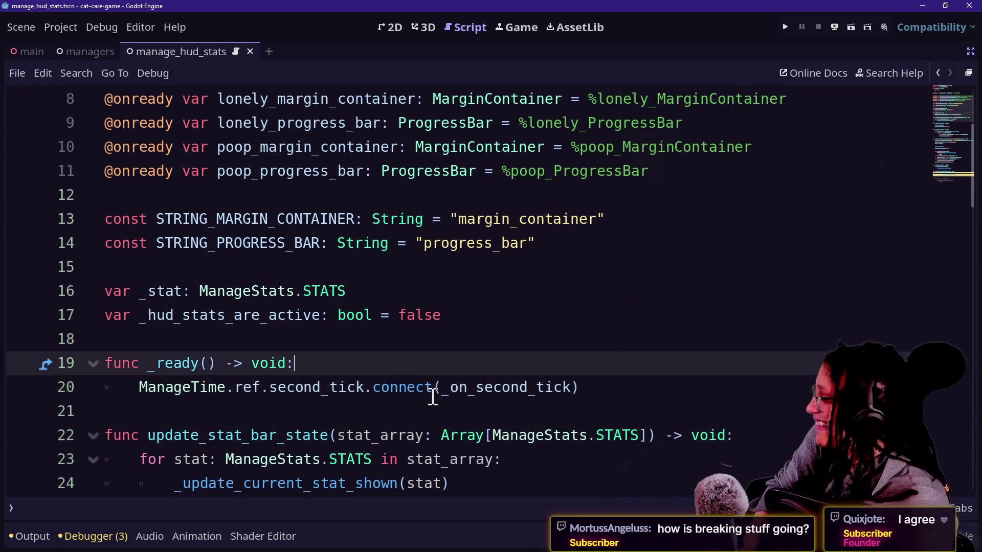
key("Down")
key("Down")
key("Down")
key("Down")
key("Down")
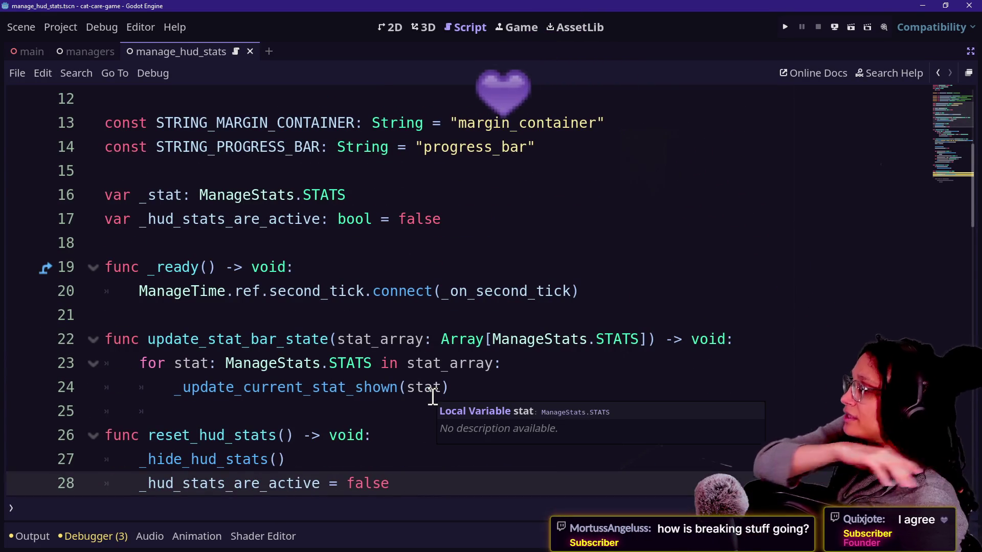
left_click(366, 363)
scroll(367, 360, "up", 4)
scroll(368, 360, "down", 1)
left_click_drag(268, 147, 357, 284)
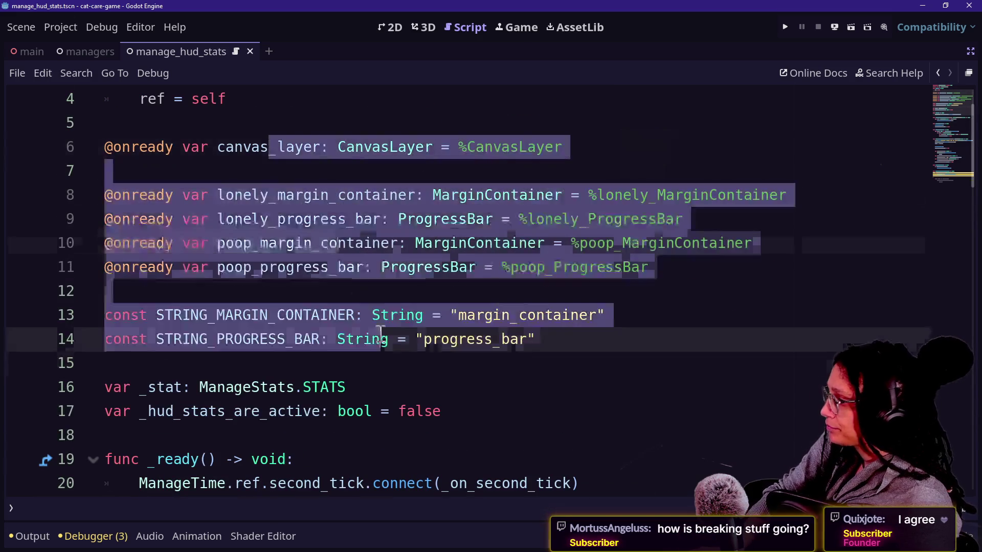
left_click(397, 384)
scroll(397, 383, "down", 3)
scroll(397, 383, "down", 1)
left_click(397, 384)
key("Down")
key("Down")
key("Down")
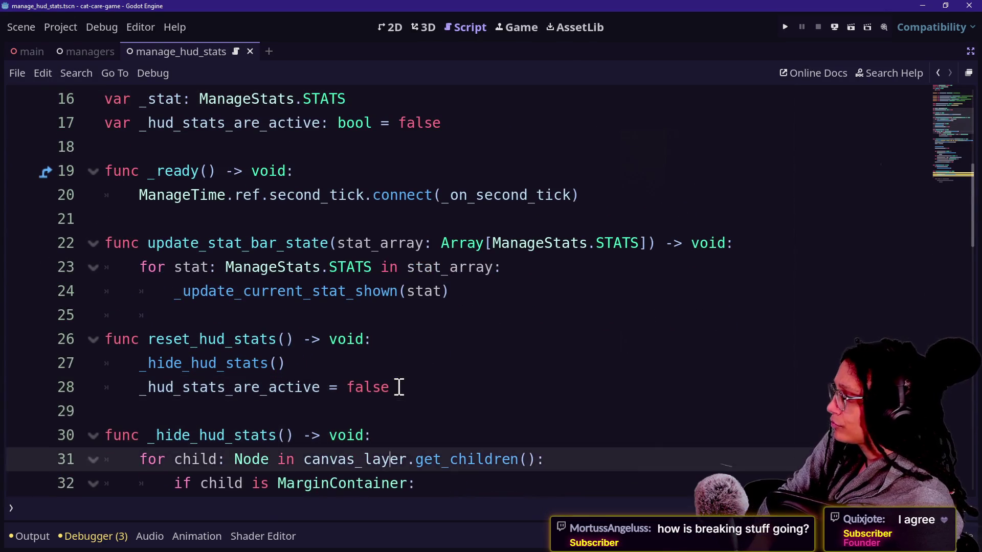
key("Down")
key("Down")
key("Down")
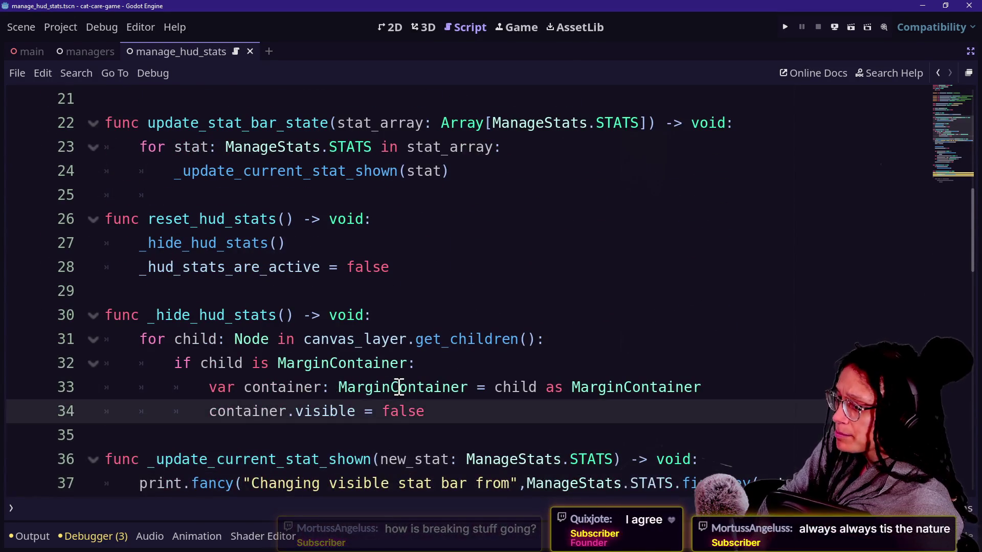
key("Down")
key("Down")
key("Down")
key("Down")
key("Down")
key("Down")
left_click(383, 366)
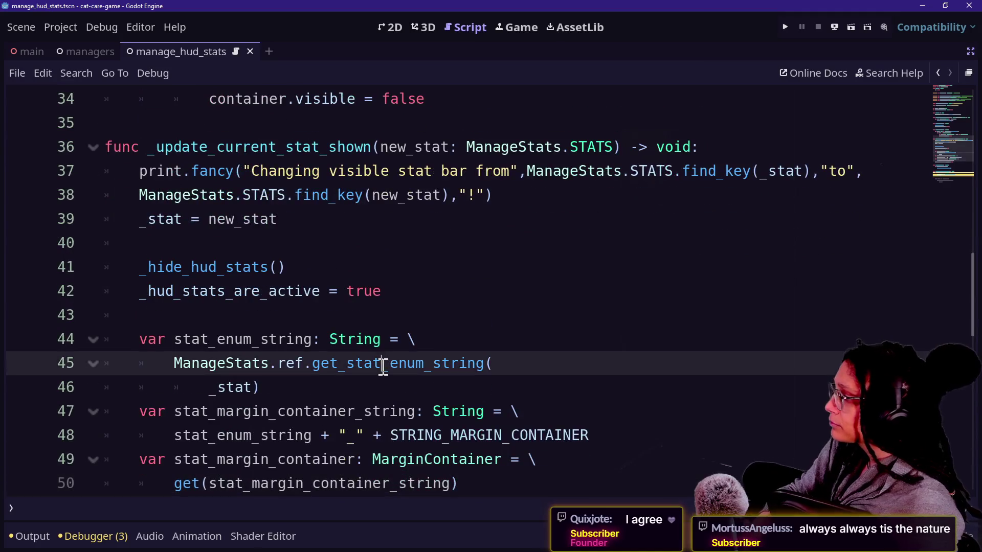
scroll(383, 366, "down", 4)
scroll(390, 364, "down", 1)
scroll(390, 362, "up", 1)
scroll(391, 361, "up", 1)
mouse_move(518, 295)
left_mouse_down()
mouse_move(127, 171)
mouse_move(177, 148)
mouse_move(121, 125)
mouse_move(430, 287)
mouse_move(535, 292)
mouse_move(199, 87)
mouse_move(153, 124)
mouse_move(145, 244)
left_mouse_up()
left_click(120, 123)
left_click(535, 291)
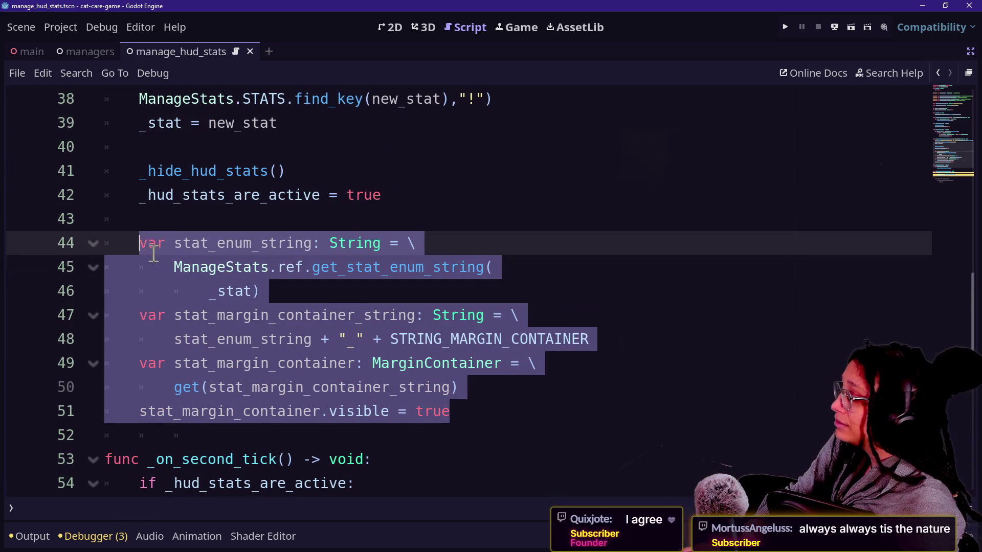
left_click(271, 244)
left_click(462, 252)
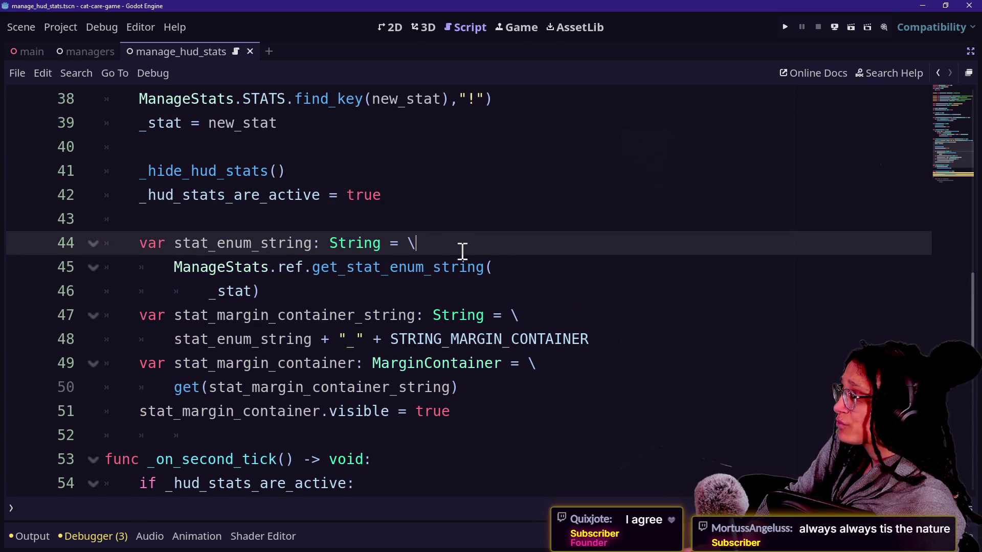
scroll(462, 252, "up", 1)
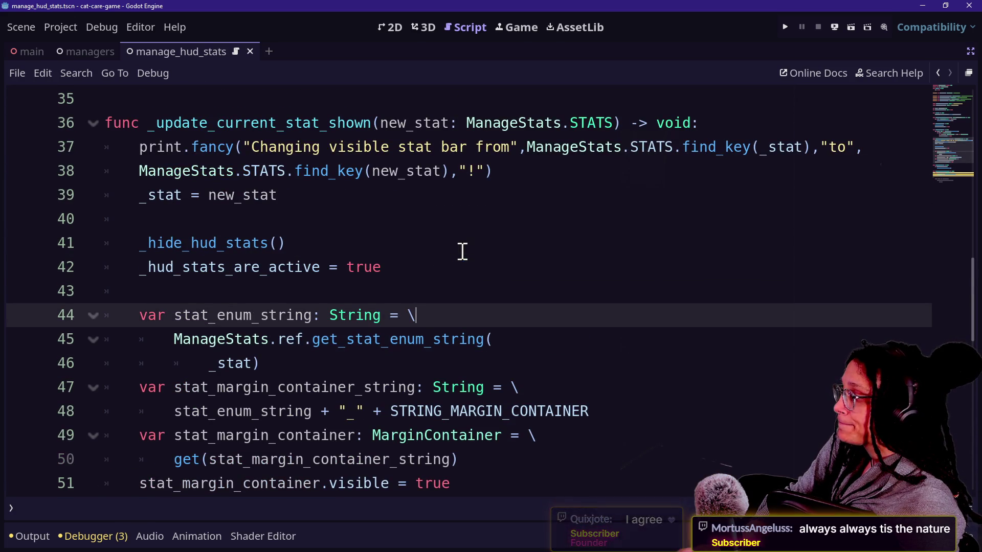
scroll(462, 251, "up", 2)
scroll(462, 251, "up", 4)
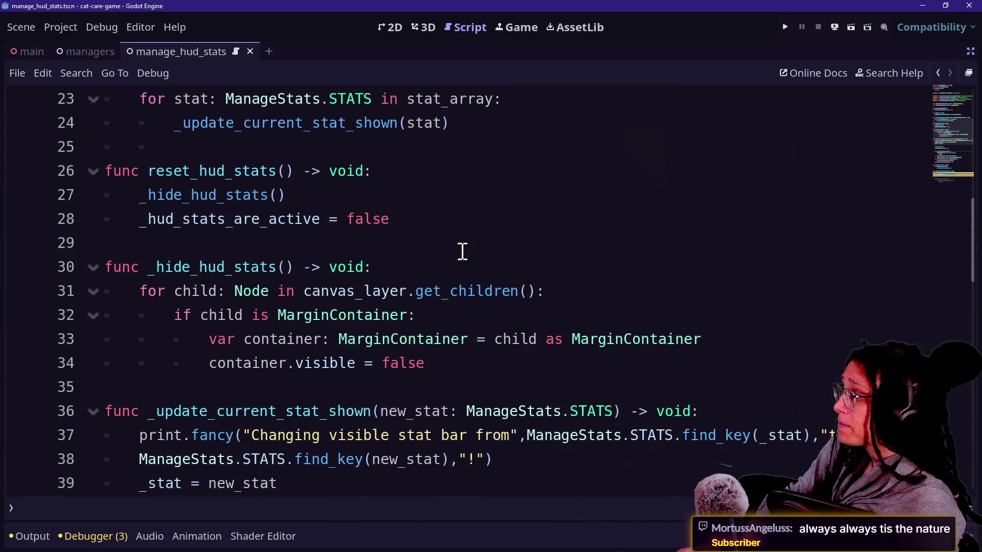
scroll(462, 251, "down", 7)
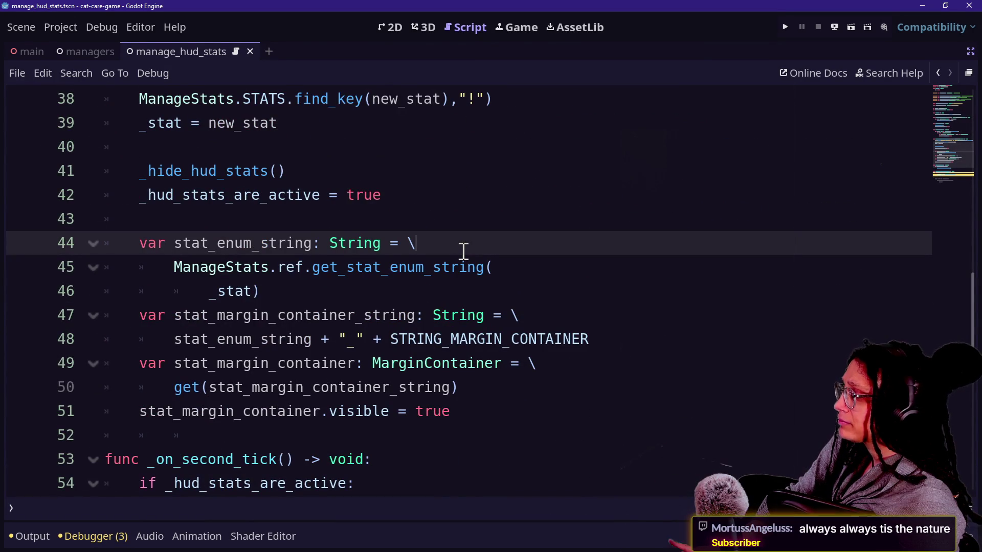
scroll(462, 251, "up", 5)
scroll(462, 251, "down", 6)
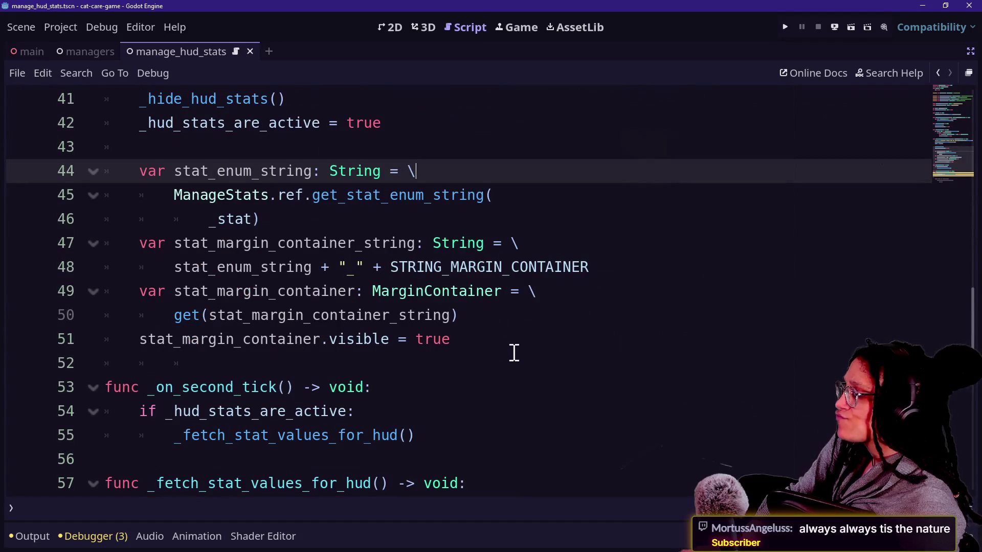
scroll(511, 343, "up", 10)
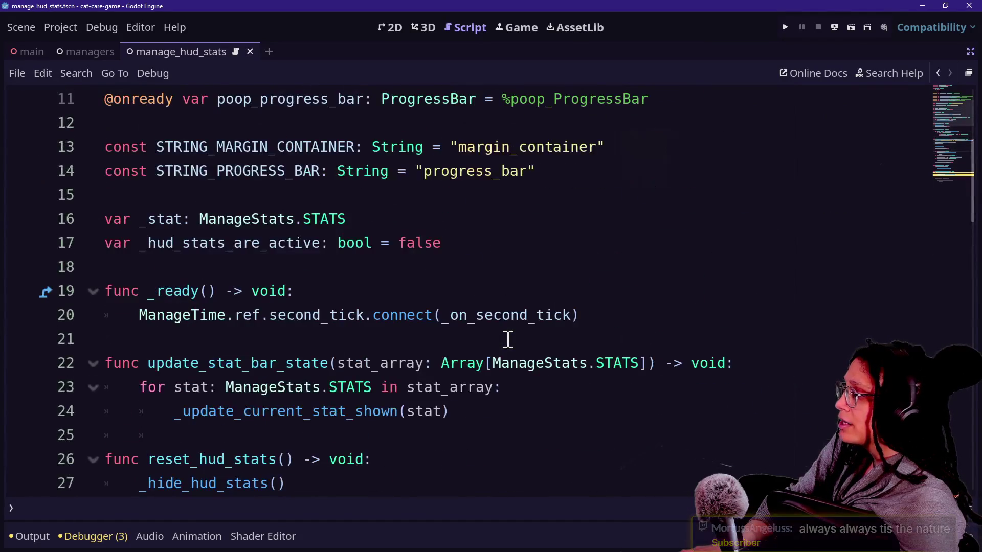
left_click(514, 251)
Add line 18: var _current_progress_bars: Array[ProgressBar] = []
key("Return")
type("var ")
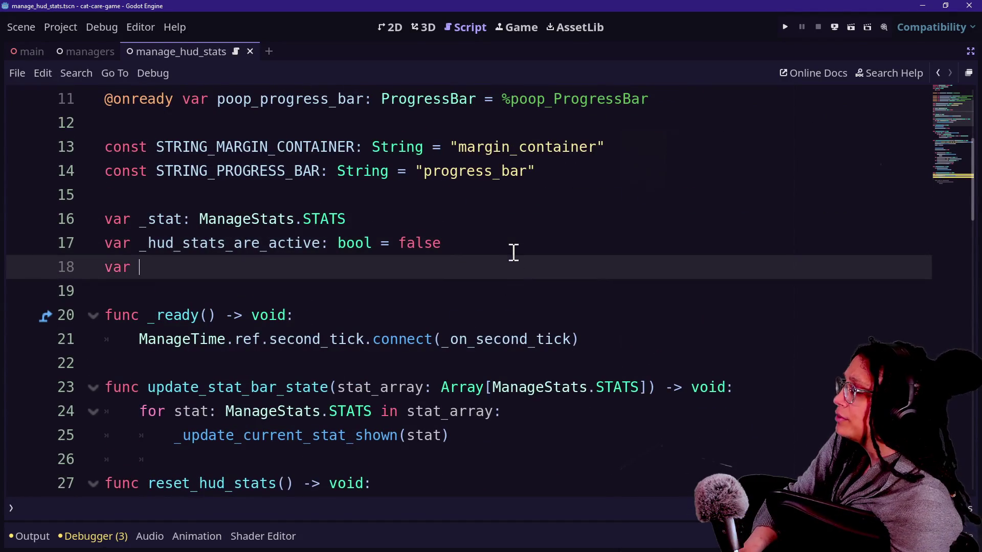
type("prog")
key("BackSpace")
key("BackSpace")
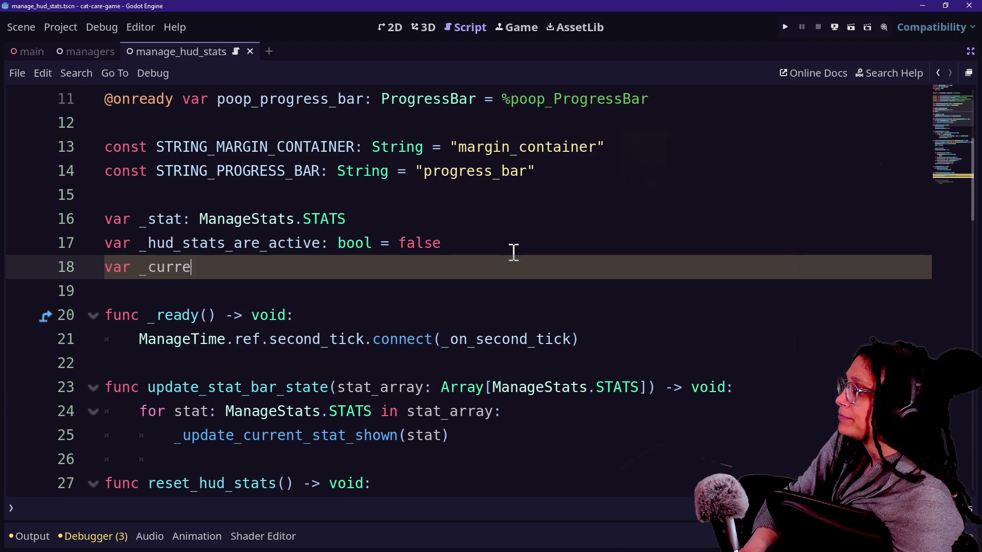
type("rogress_bar")
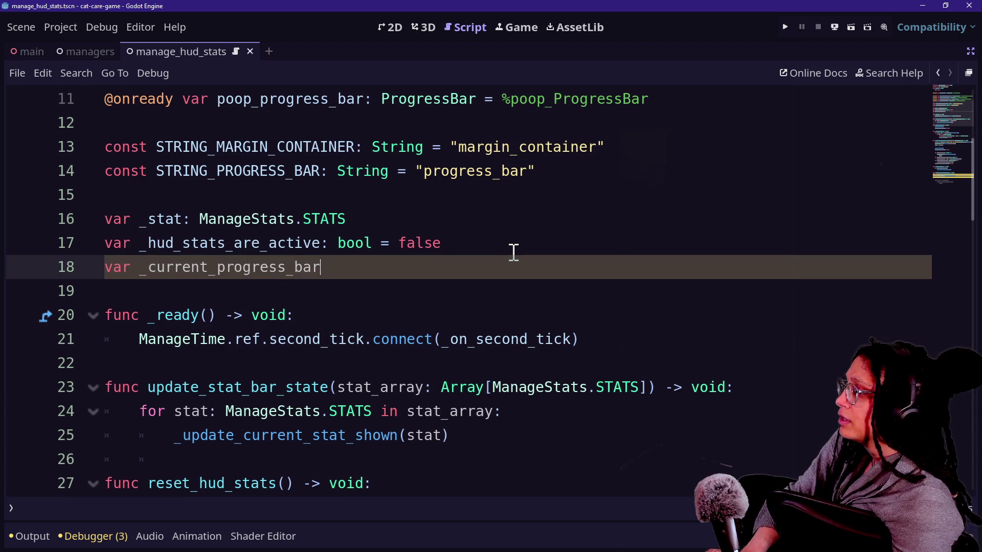
type("rat")
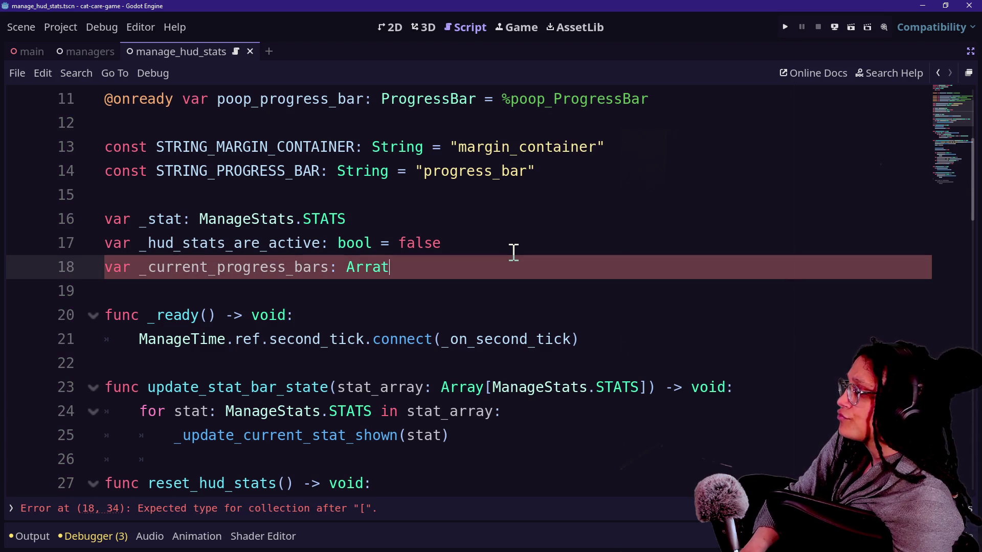
type("ogressBar] =")
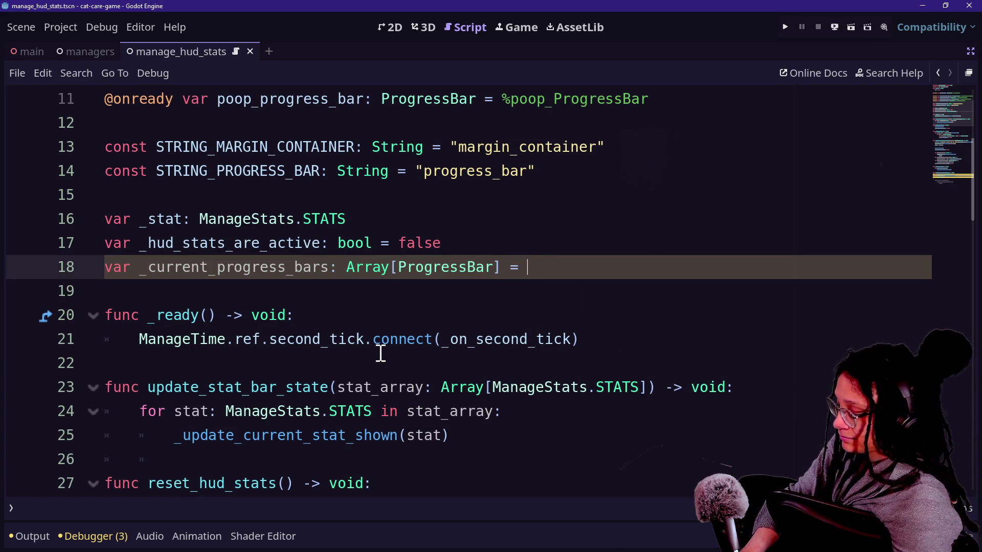
type("[")
Move down to line 61 in _fetch_stat_values_for_hud, then bring the dog drawing in Chrome forward
key("Down")
key("Down")
key("Down")
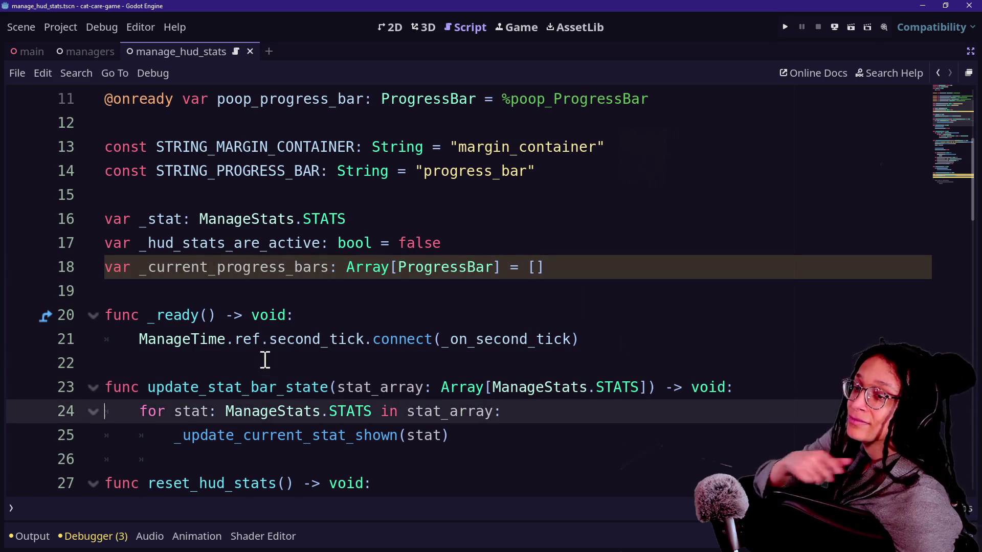
key("Down")
key("Down")
key("Down")
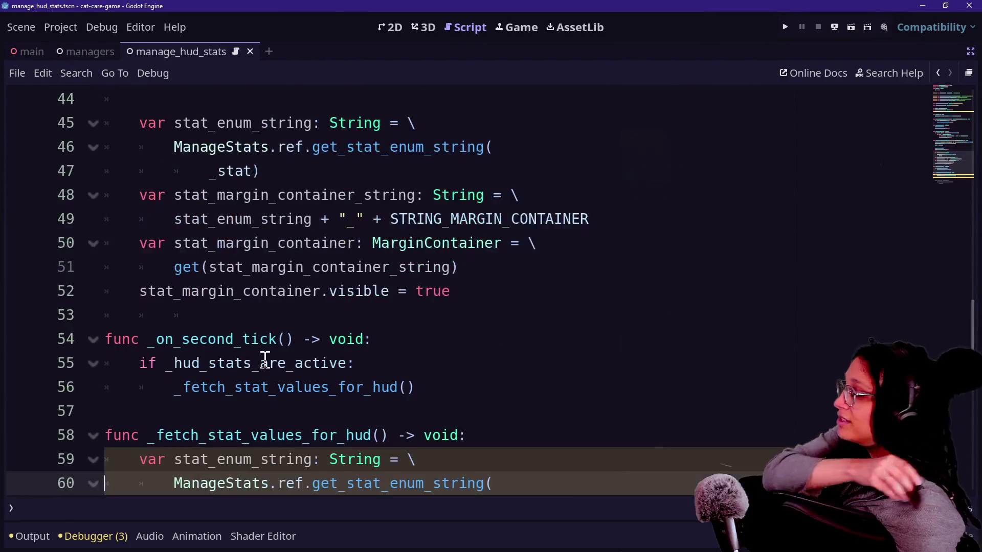
left_click(265, 363)
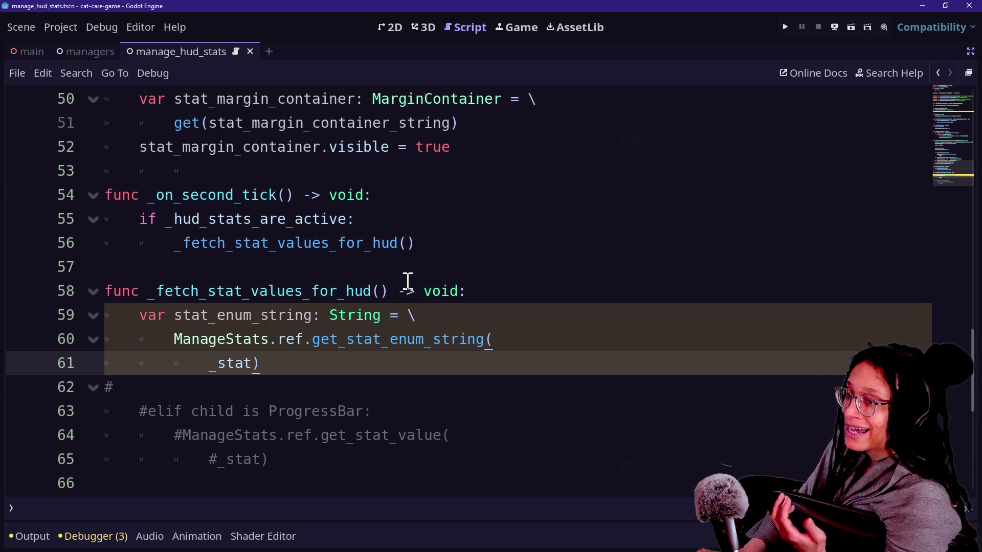
key("alt+Tab")
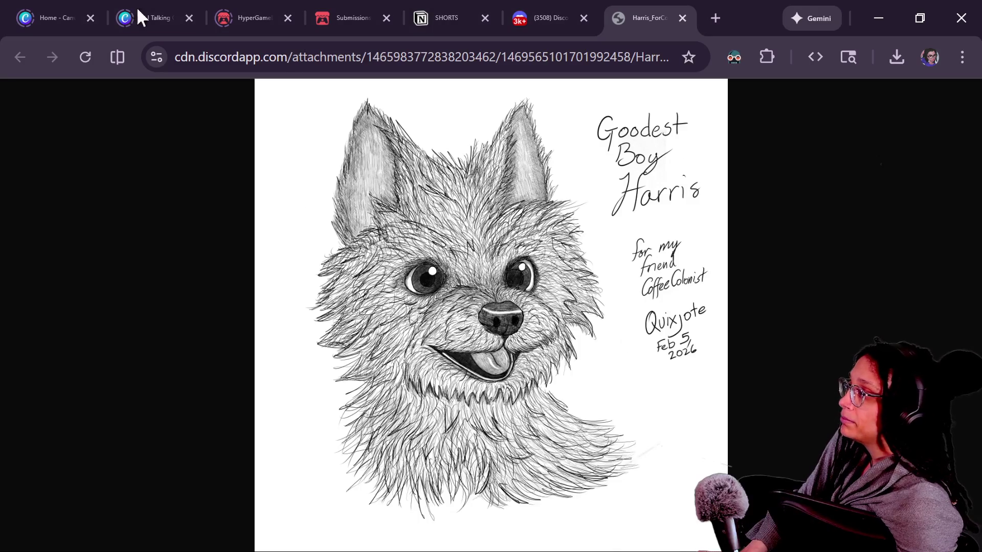
Copy the HUNGER stat bar from page 7 to the litter-box page's top-right corner
left_click(153, 11)
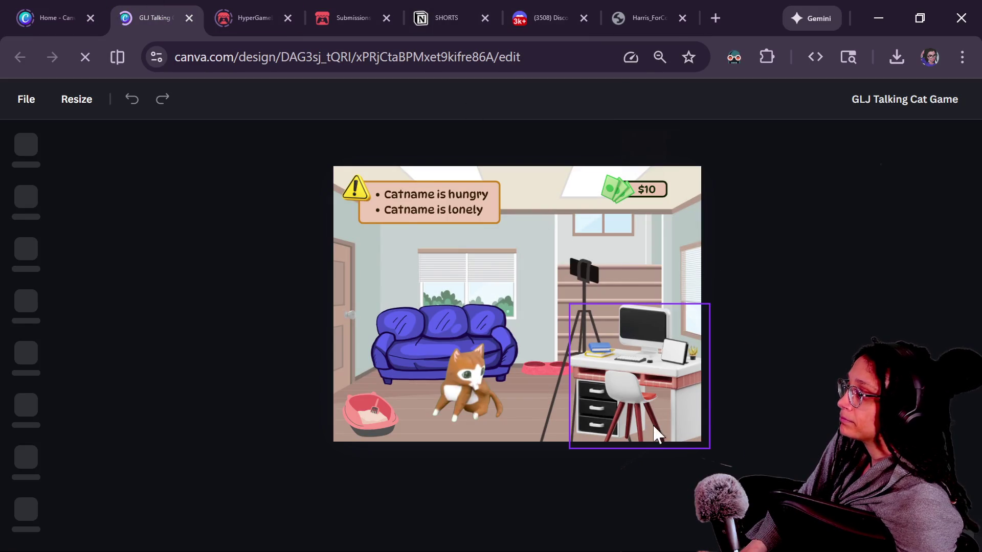
left_click(226, 493)
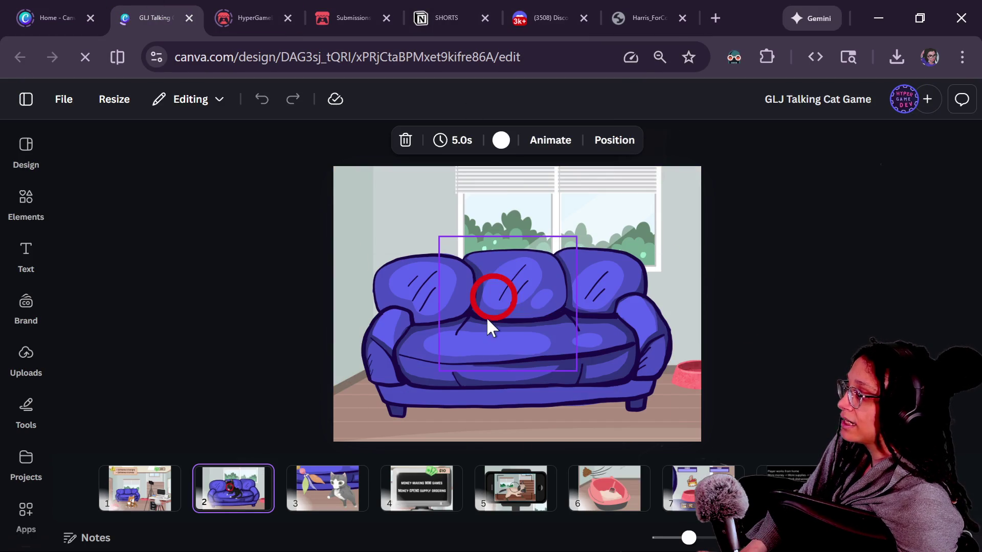
left_click_drag(505, 298, 493, 264)
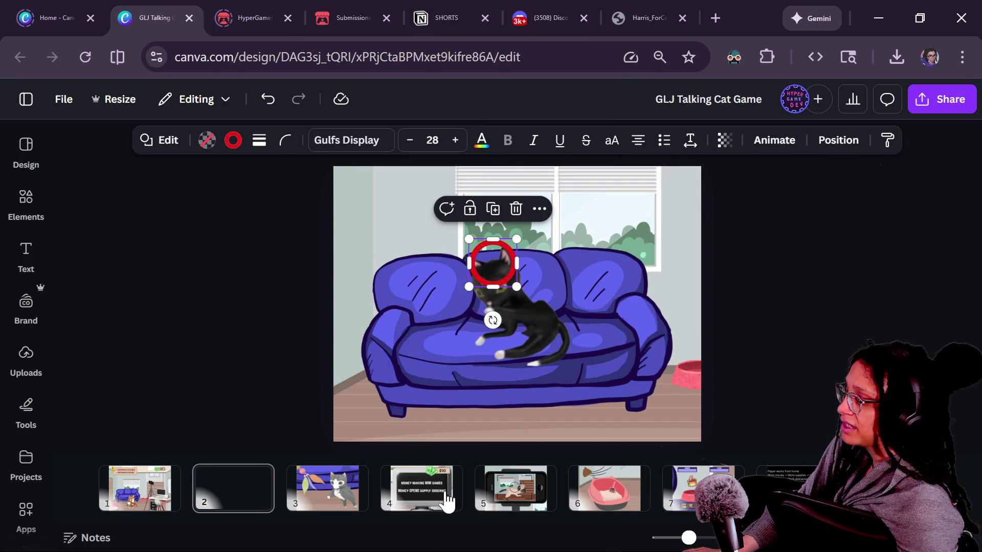
left_click(616, 493)
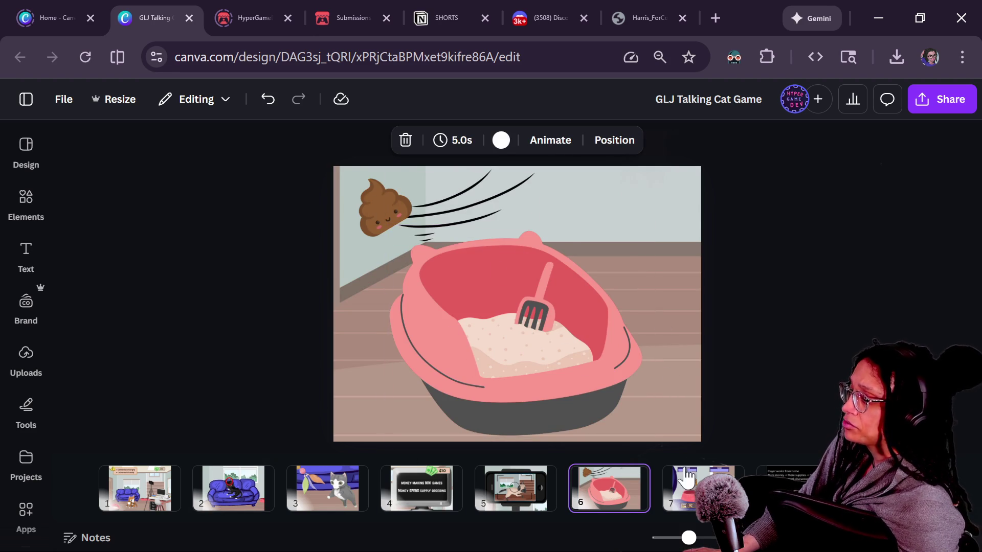
left_click(685, 479)
left_click(435, 198)
key("ctrl+c")
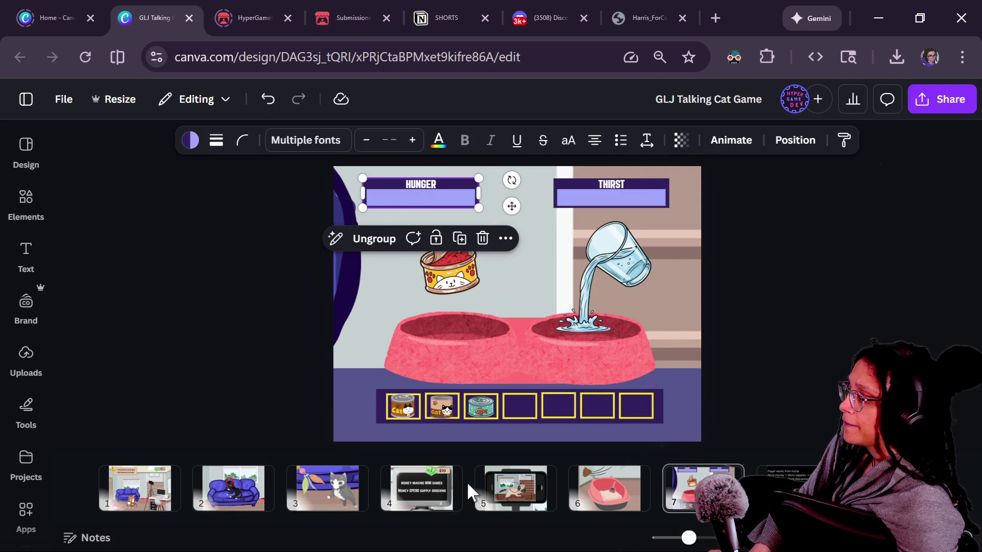
left_click(608, 488)
key("ctrl+v")
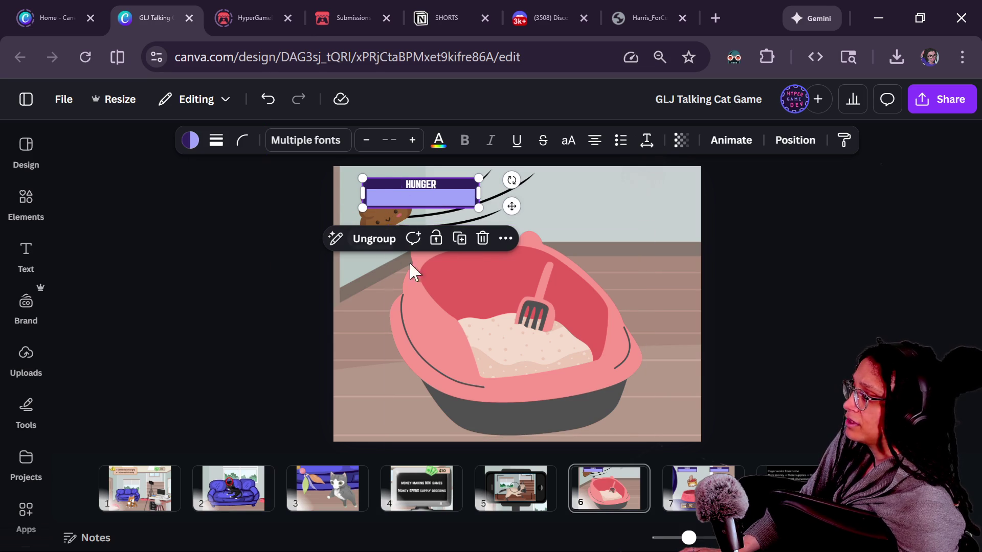
mouse_move(381, 192)
left_mouse_down()
mouse_move(651, 189)
mouse_move(607, 193)
mouse_move(622, 198)
left_mouse_up()
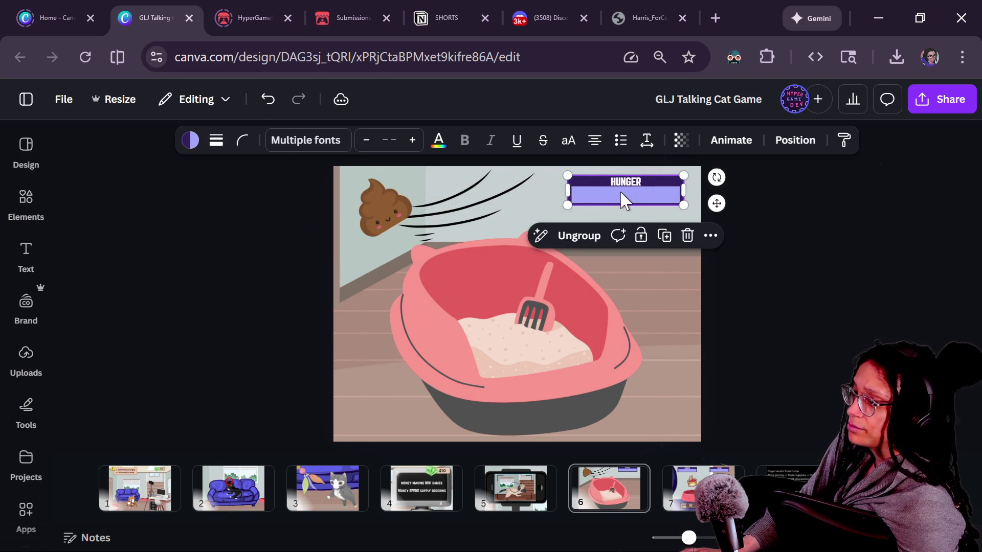
Relabel the pasted bar POOPINESS and widen its text box to fit one line
left_click(624, 184)
double_click(626, 185)
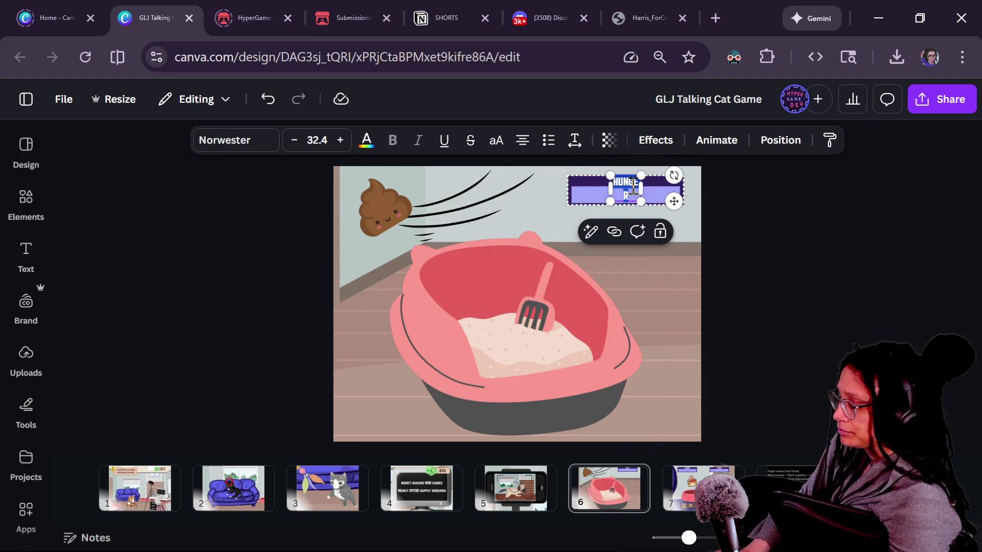
type("POOPINESS")
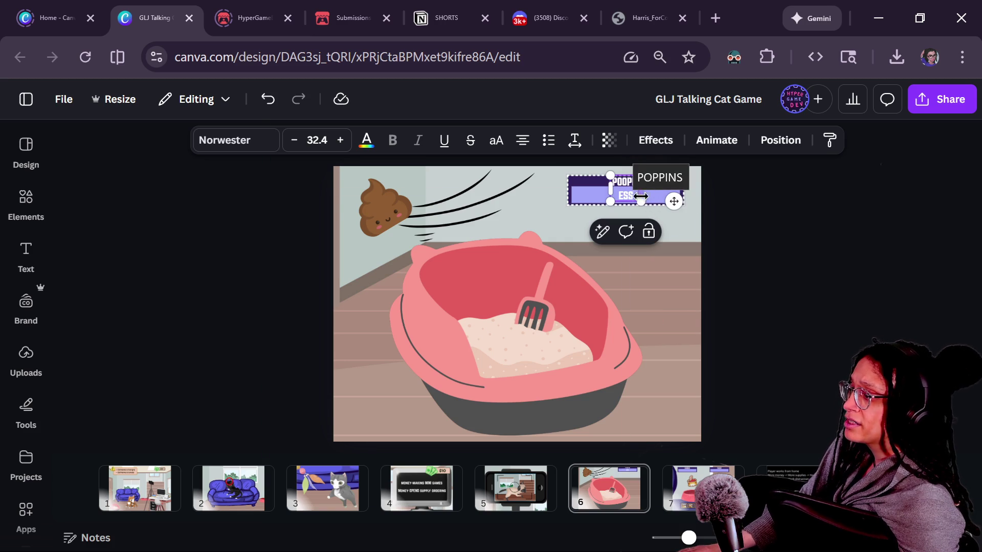
left_click_drag(640, 198, 664, 202)
left_click(571, 206)
left_click_drag(569, 204, 532, 226)
key("ctrl+z")
left_click(825, 140)
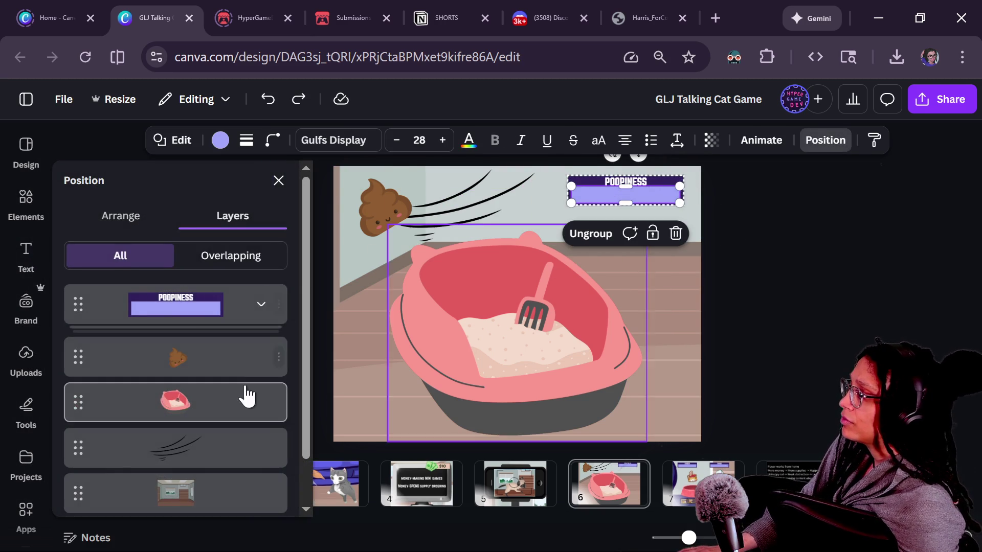
left_click(204, 297)
mouse_move(572, 204)
left_mouse_down()
mouse_move(529, 220)
mouse_move(565, 207)
left_mouse_up()
left_click(816, 254)
left_click(609, 209)
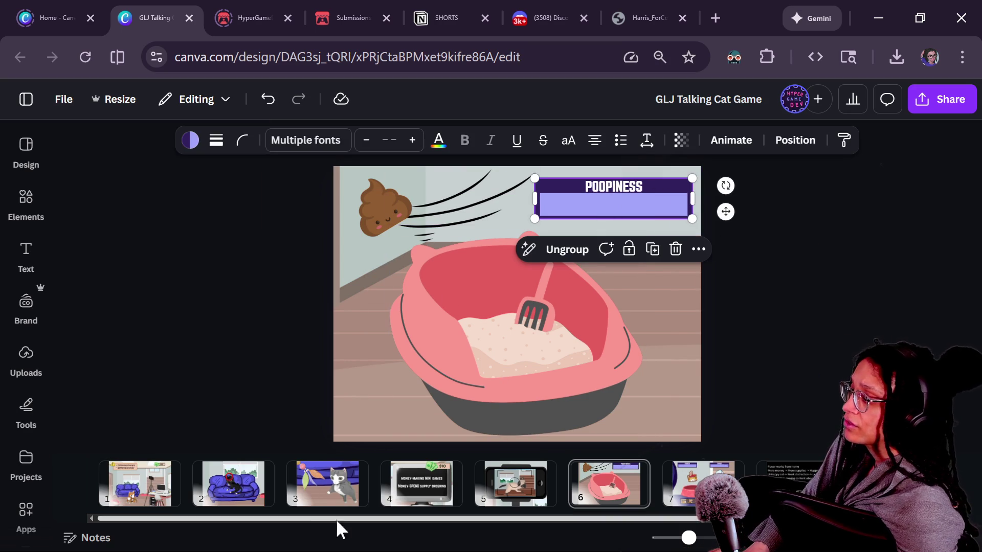
left_click(769, 366)
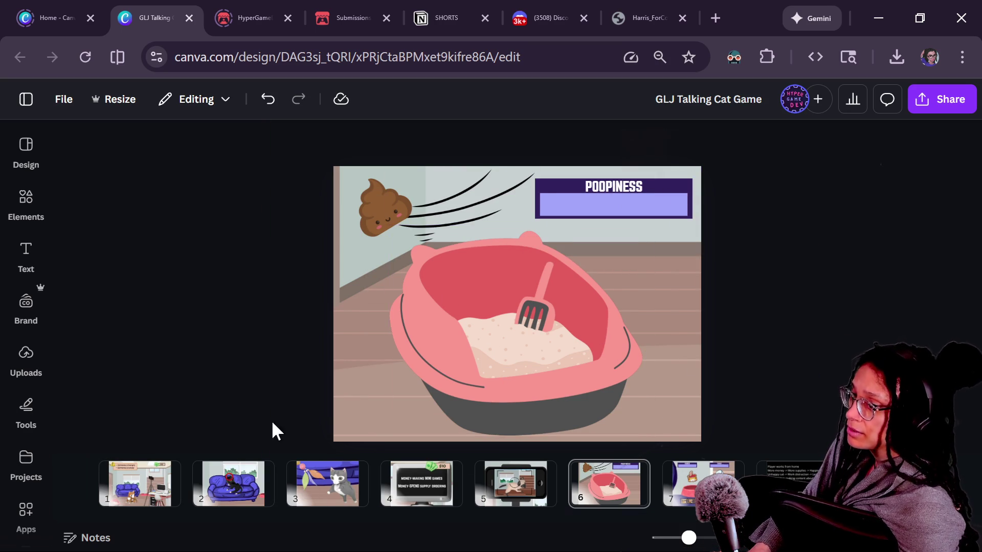
Retype the stat bar label on page 2 as LONELINESS
left_click(213, 496)
left_click(609, 212)
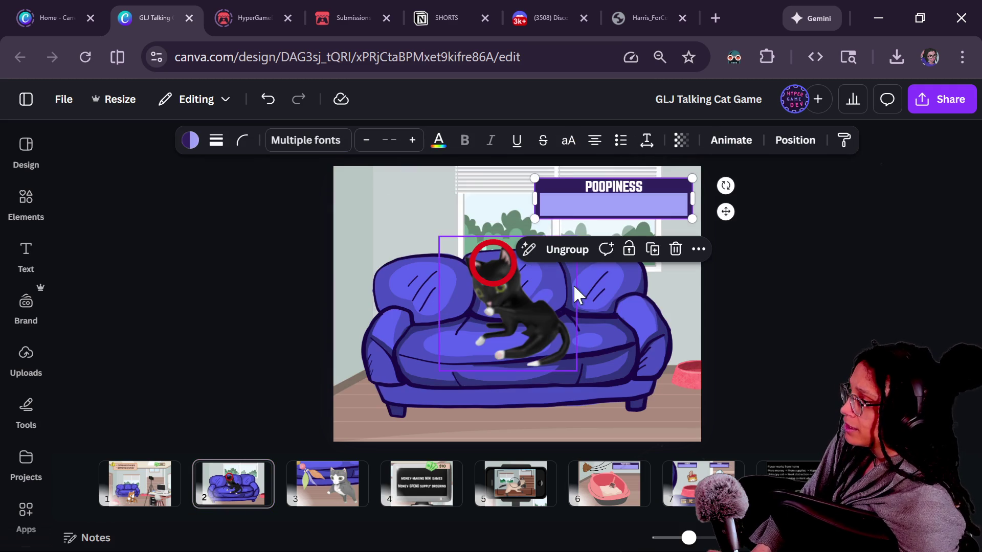
double_click(598, 194)
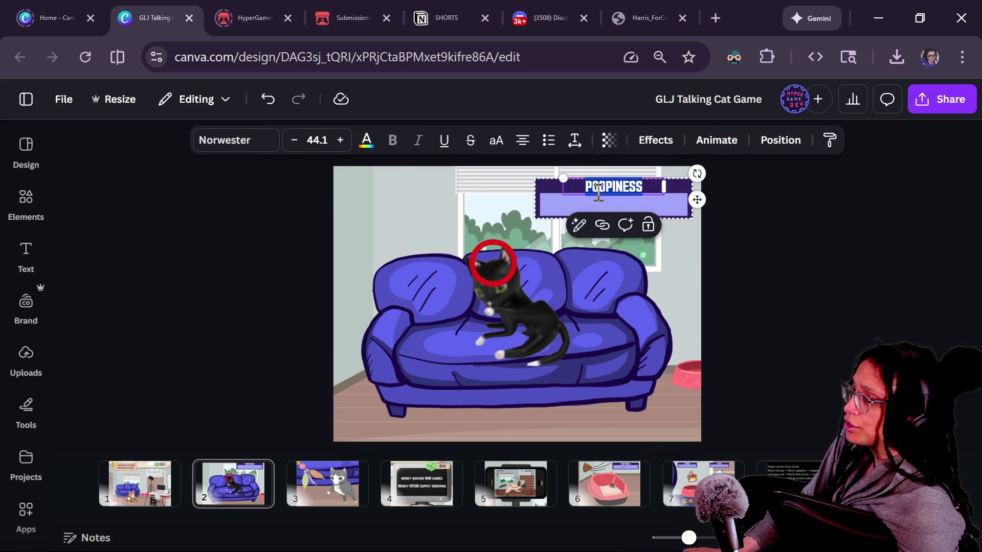
type("LONELINESS")
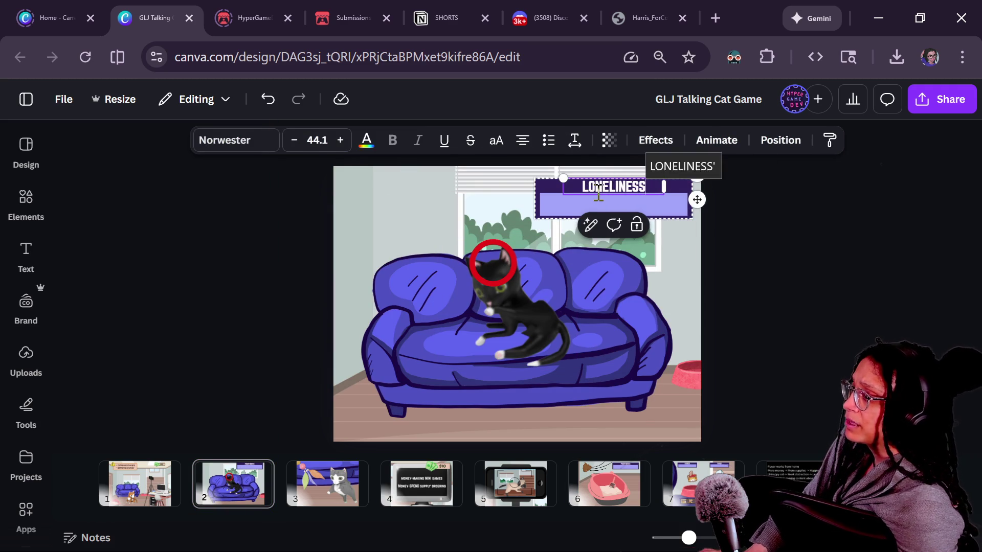
left_click(719, 224)
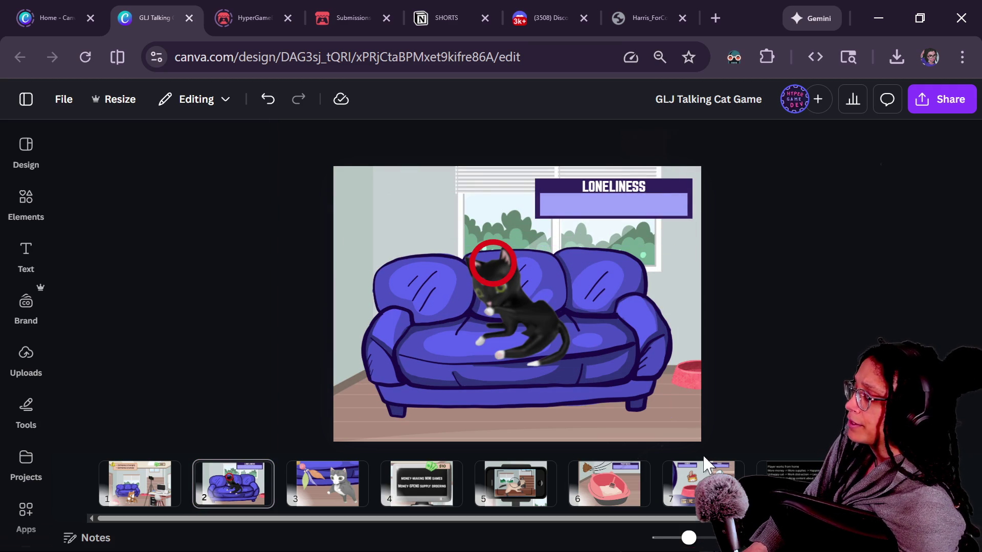
Try moving the can, glass, and HUNGER/THIRST bars on page 7, undoing each move
left_click(690, 480)
left_click(449, 261)
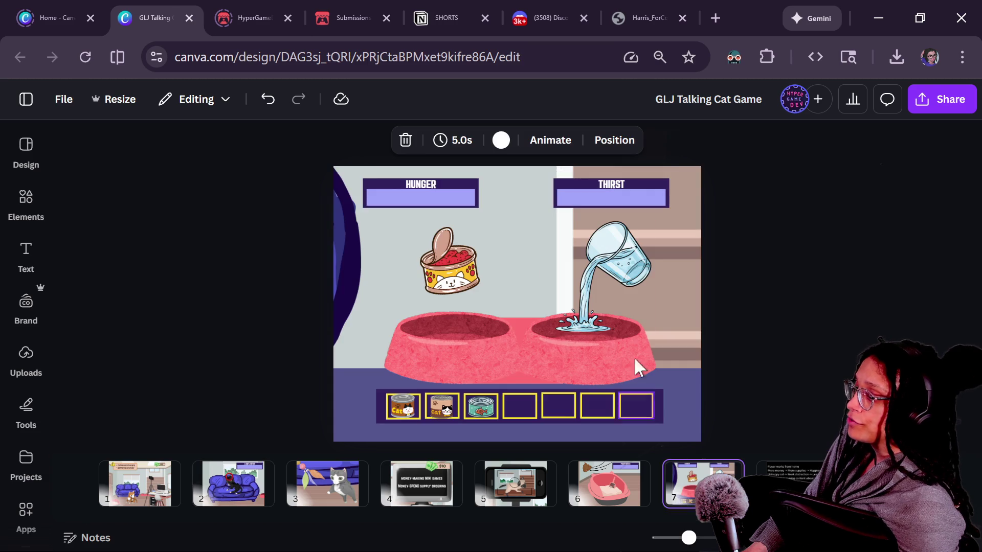
left_click(625, 256, "shift")
mouse_move(515, 265)
left_mouse_down()
mouse_move(537, 186)
mouse_move(397, 307)
mouse_move(511, 186)
mouse_move(457, 256)
left_mouse_up()
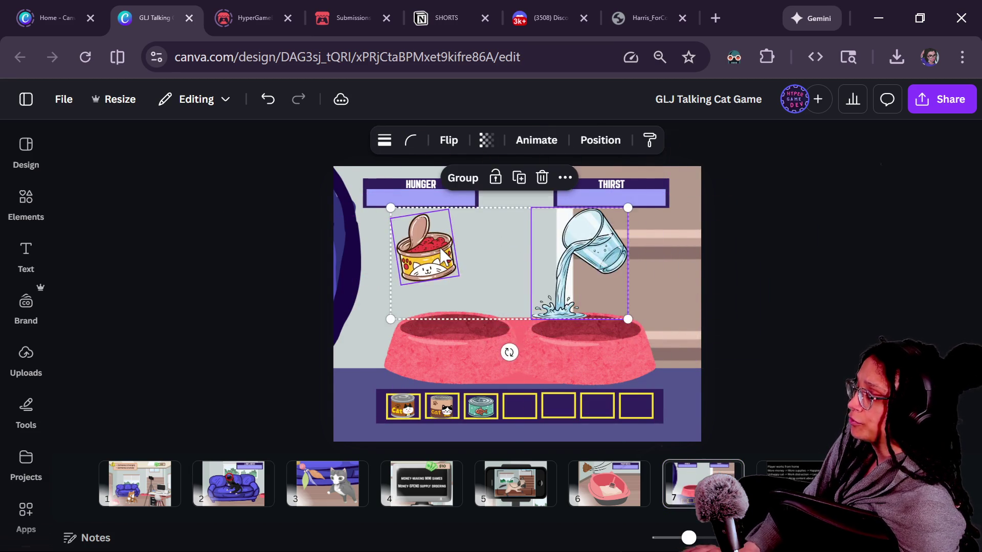
key("ctrl+z")
key("ctrl+z")
left_click(611, 193, "shift")
mouse_move(413, 181)
left_mouse_down()
mouse_move(307, 213)
mouse_move(412, 255)
mouse_move(329, 324)
left_mouse_up()
key("ctrl+z")
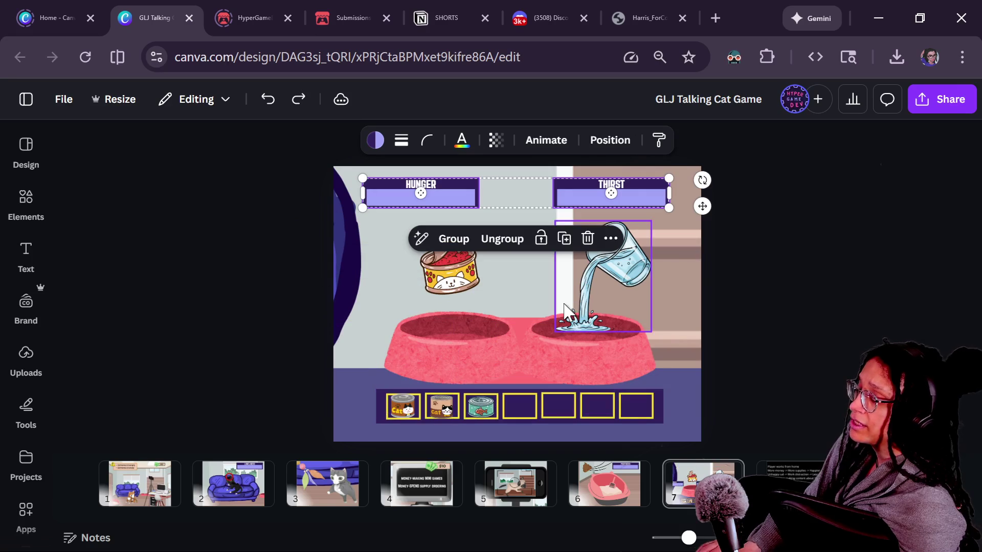
left_click(711, 382)
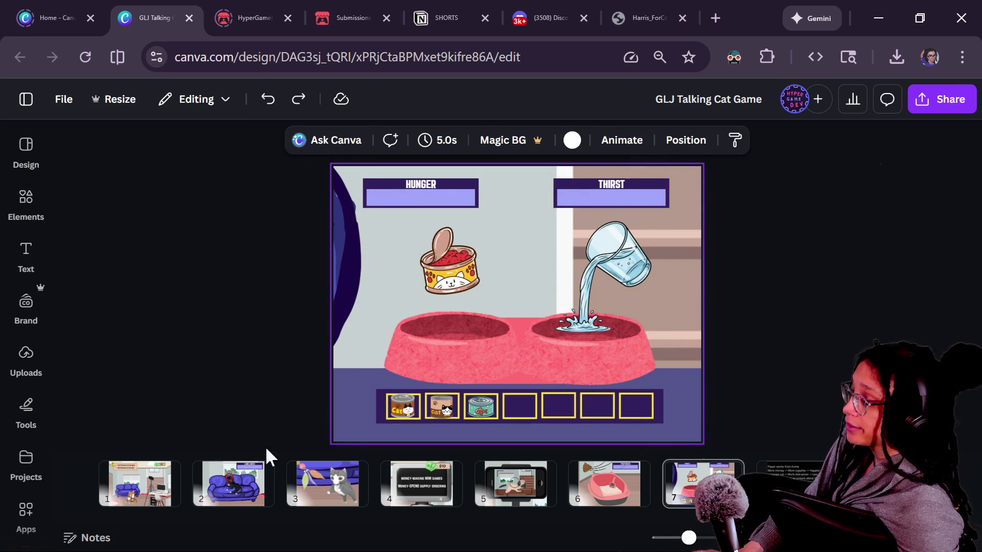
Try moving the LONELINESS bar above the cat, undo it, and switch to the live chat
left_click(234, 484)
mouse_move(639, 202)
left_mouse_down()
mouse_move(467, 256)
mouse_move(496, 271)
left_mouse_up()
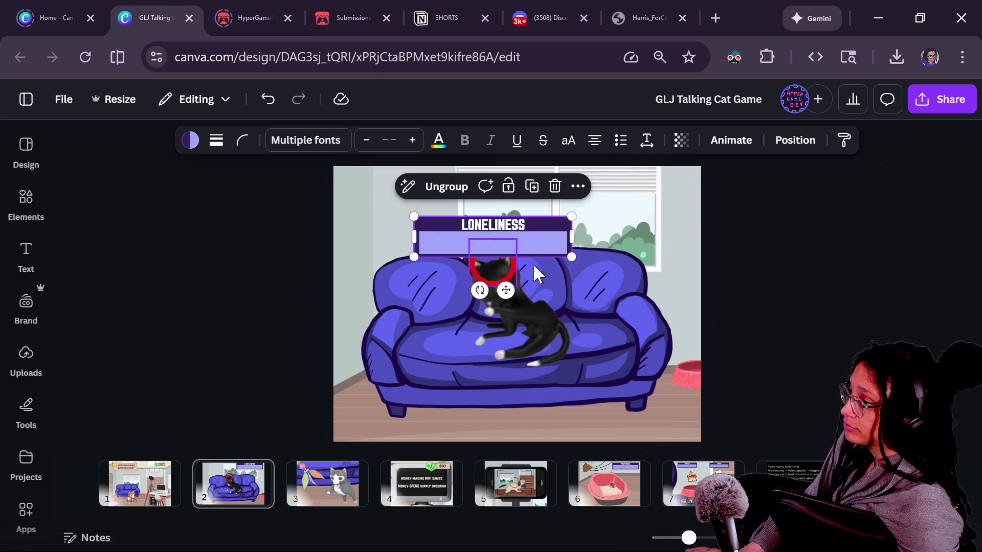
key("ctrl+z")
key("alt+Tab")
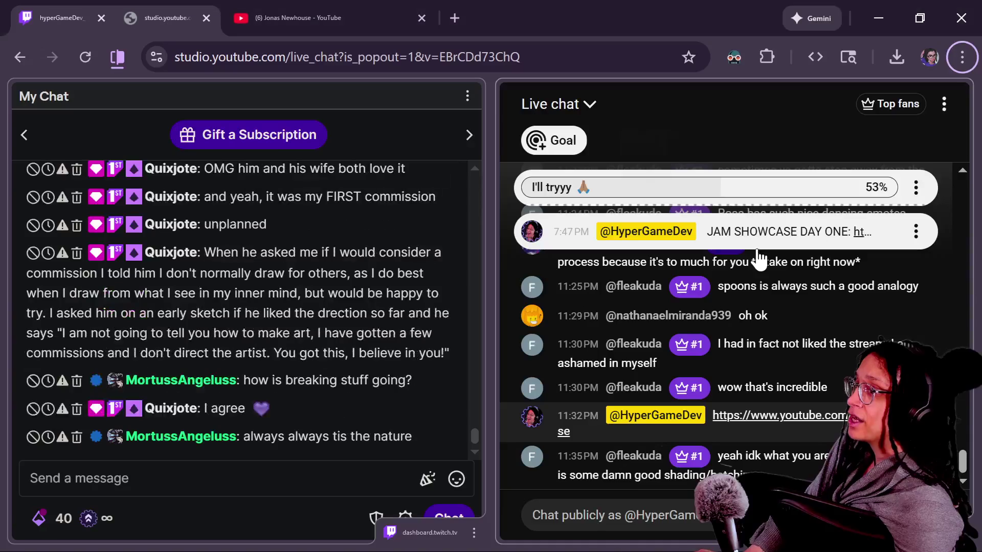
Return from the YouTube Studio live chat to the manage_hud_stats script in Godot
key("alt+Tab")
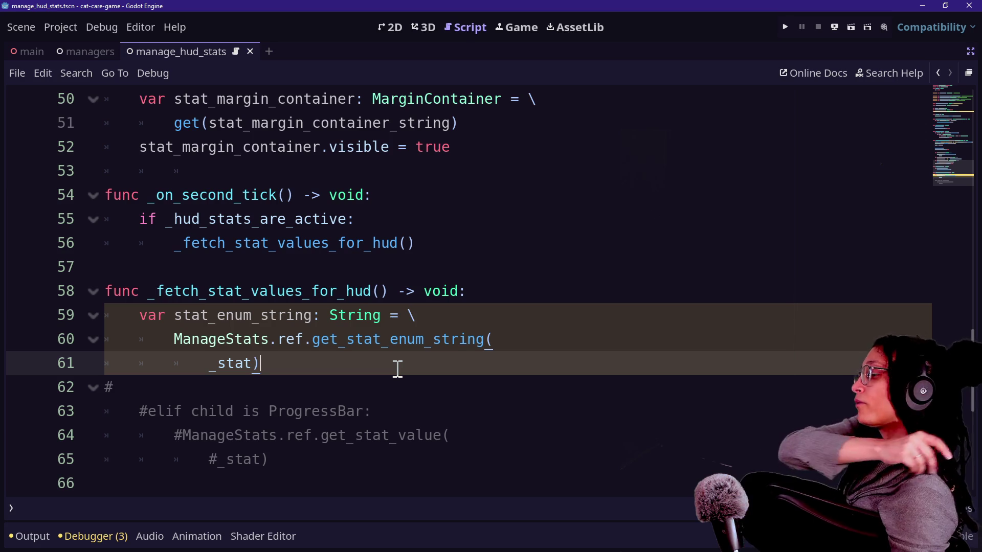
mouse_move(398, 368)
left_mouse_down()
mouse_move(256, 358)
mouse_move(155, 286)
mouse_move(272, 351)
left_mouse_up()
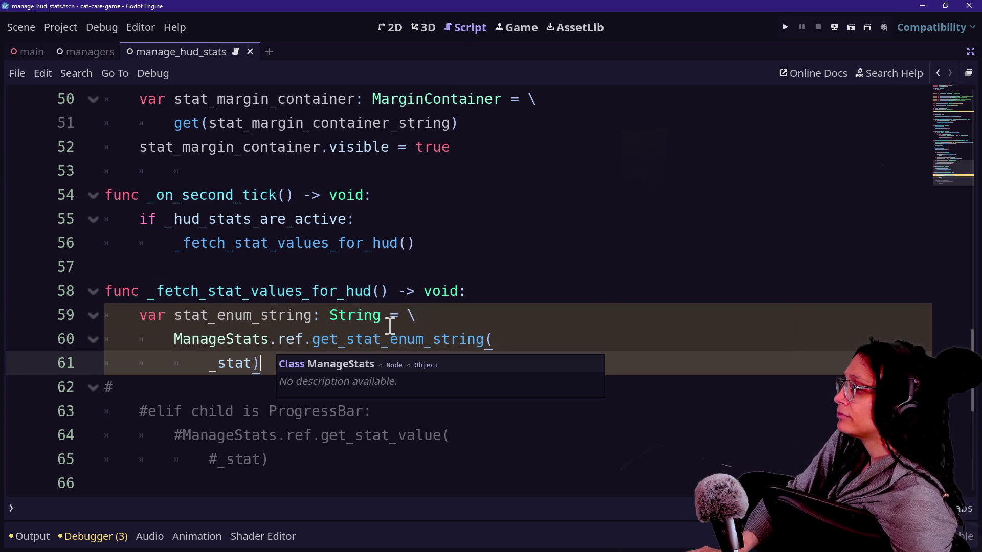
scroll(389, 327, "up", 6)
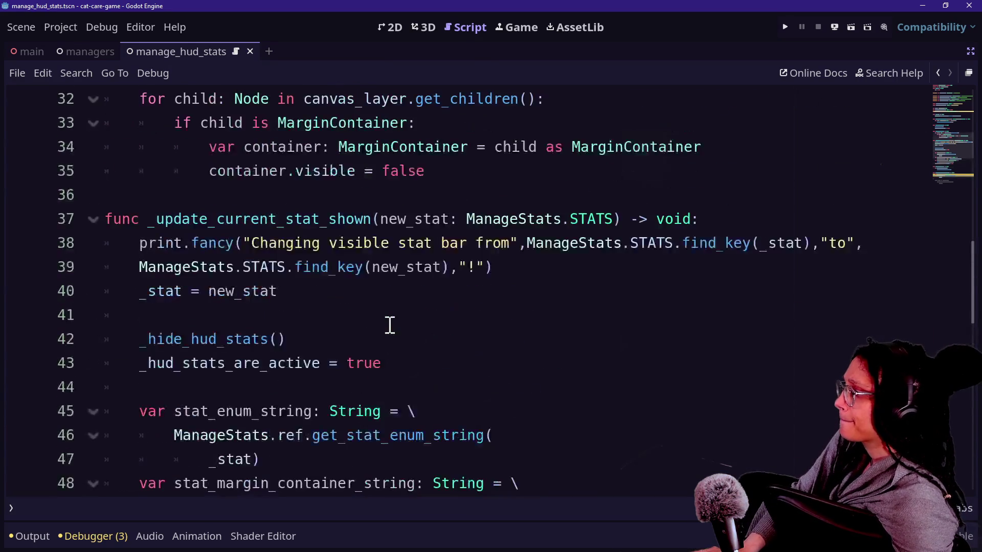
scroll(390, 325, "up", 3)
left_click(145, 318)
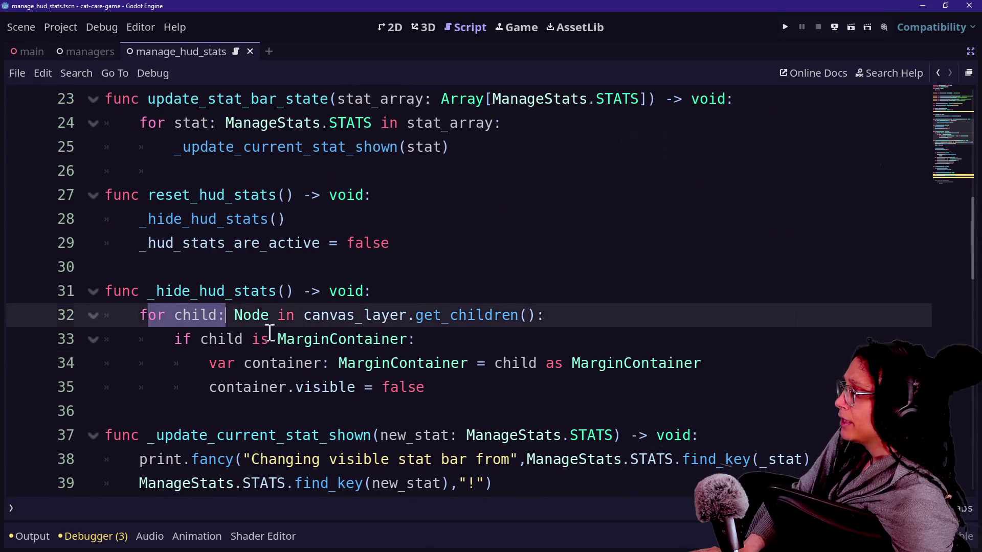
left_click(478, 398)
scroll(450, 387, "up", 2)
left_click_drag(105, 243, 182, 265)
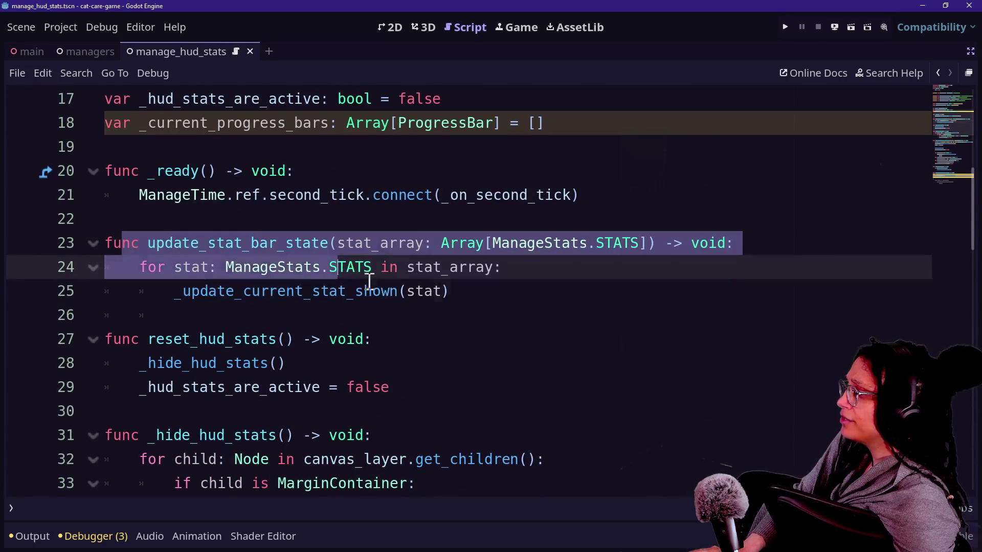
left_click_drag(528, 294, 191, 268)
left_click(190, 268)
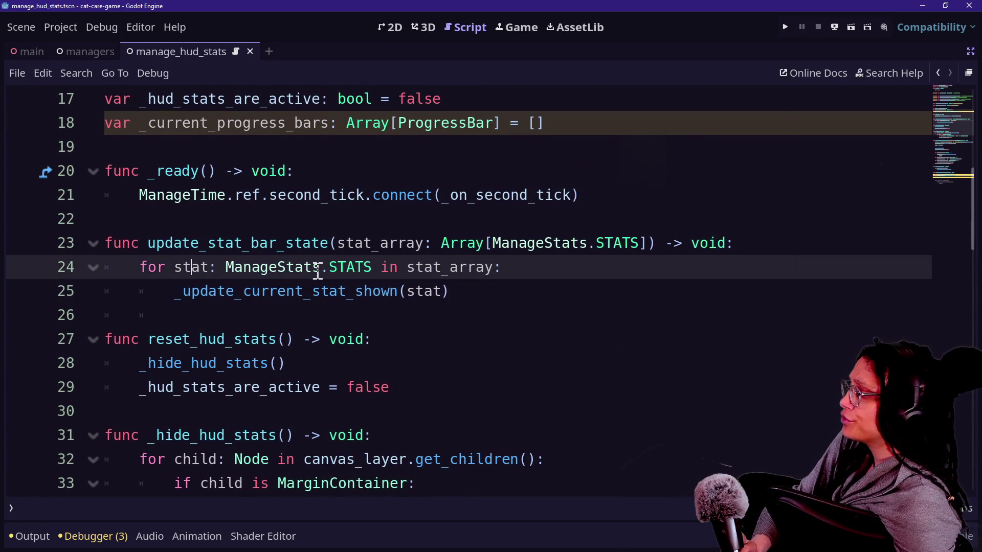
scroll(399, 283, "down", 1)
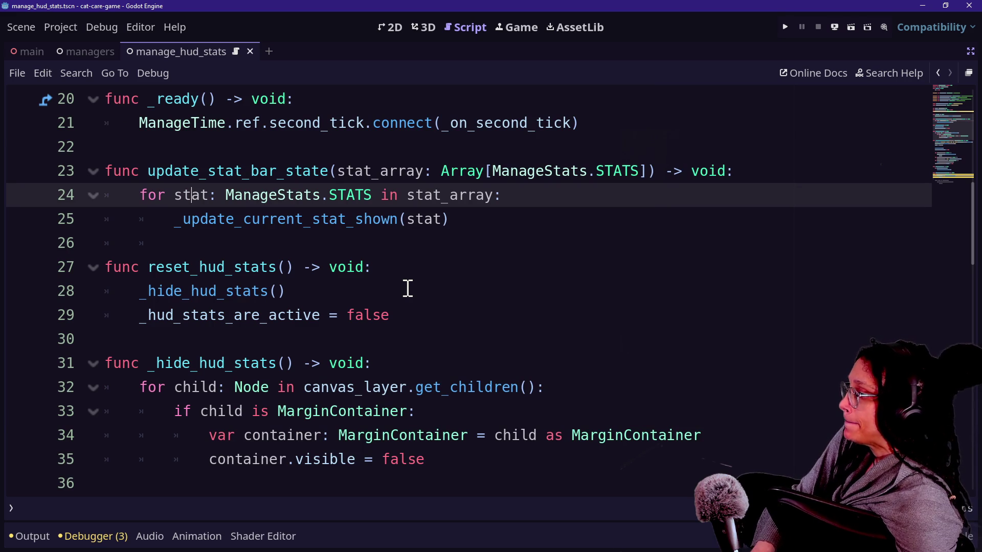
scroll(422, 281, "up", 2)
scroll(422, 280, "down", 1)
left_click(604, 243)
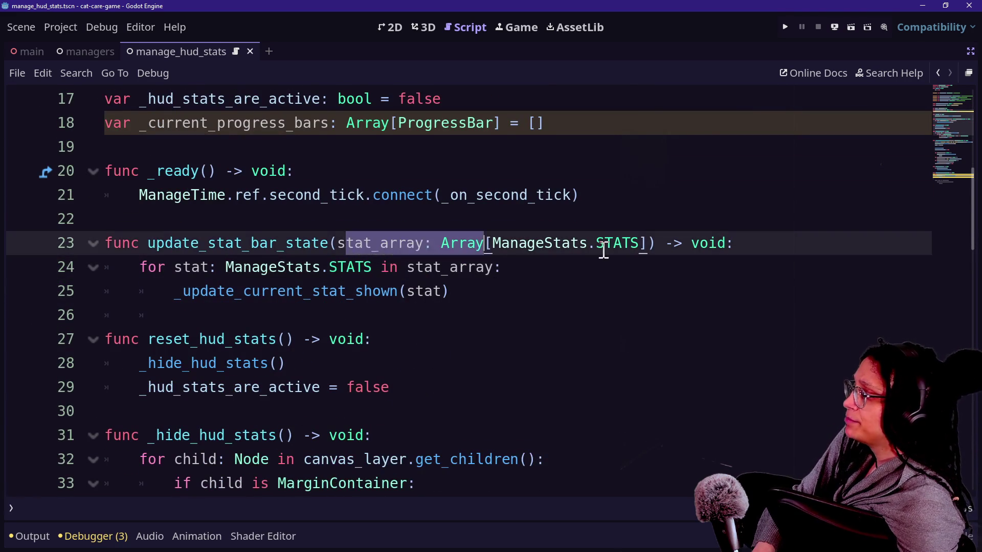
scroll(552, 255, "up", 1, "ctrl")
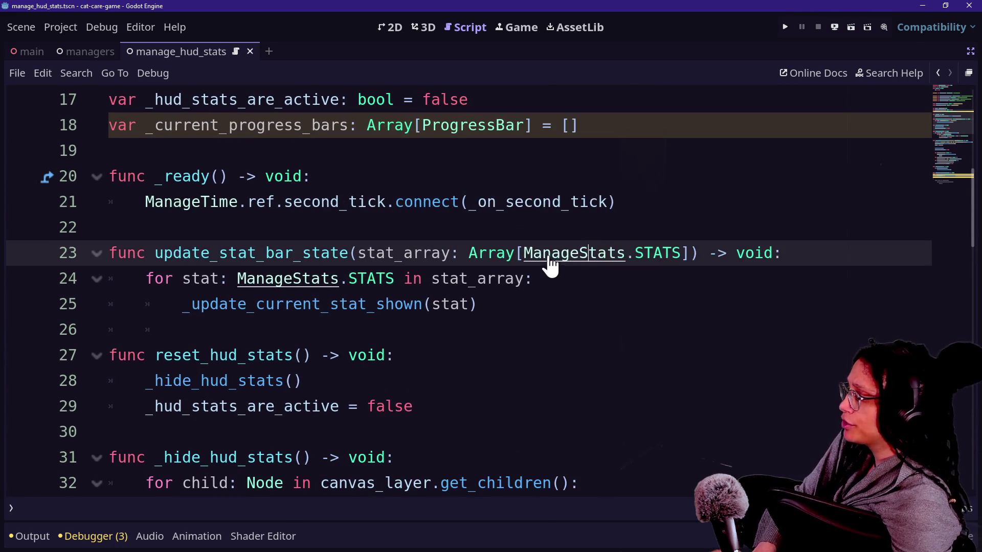
scroll(551, 255, "down", 6)
scroll(490, 254, "up", 1)
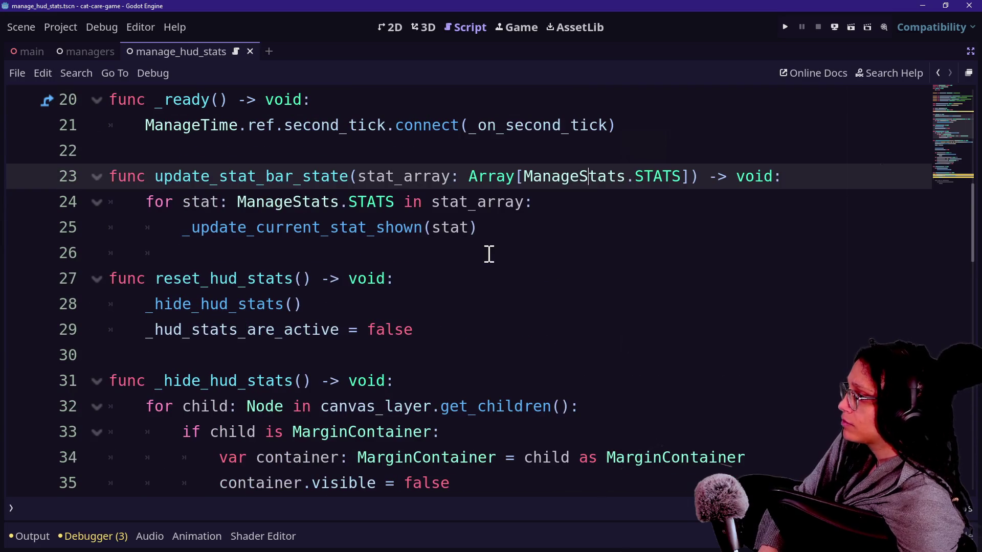
left_click(266, 202)
scroll(287, 271, "down", 1)
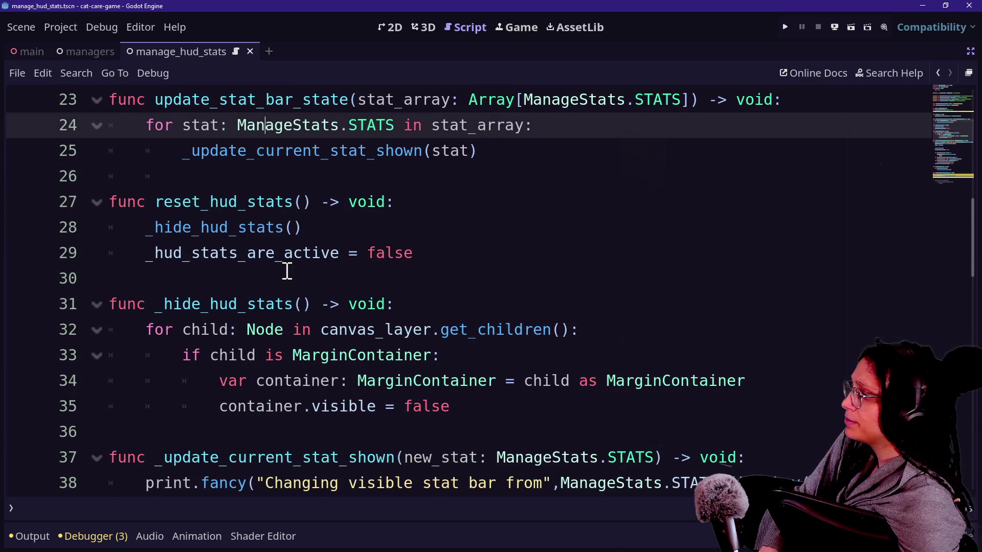
scroll(287, 271, "down", 2)
scroll(286, 271, "down", 1)
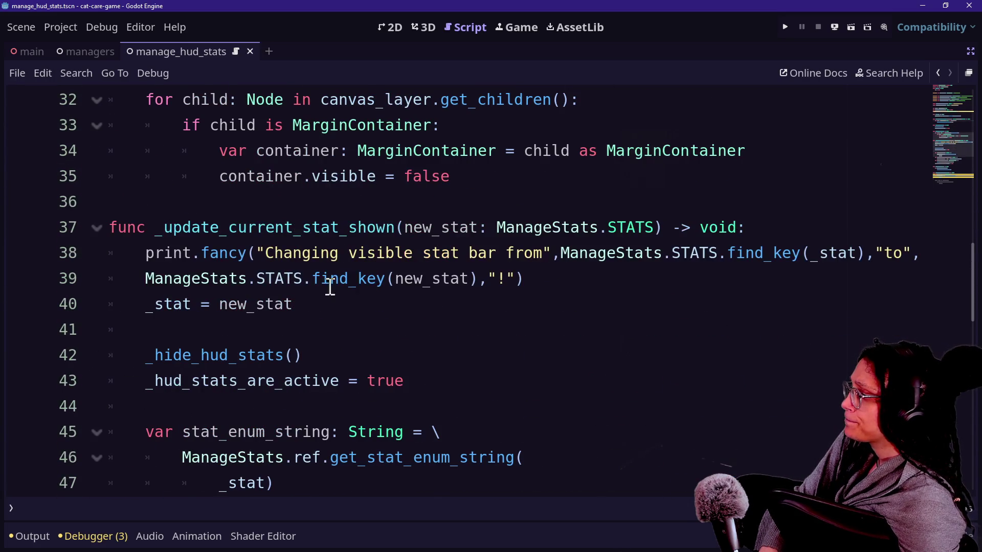
scroll(298, 366, "down", 1)
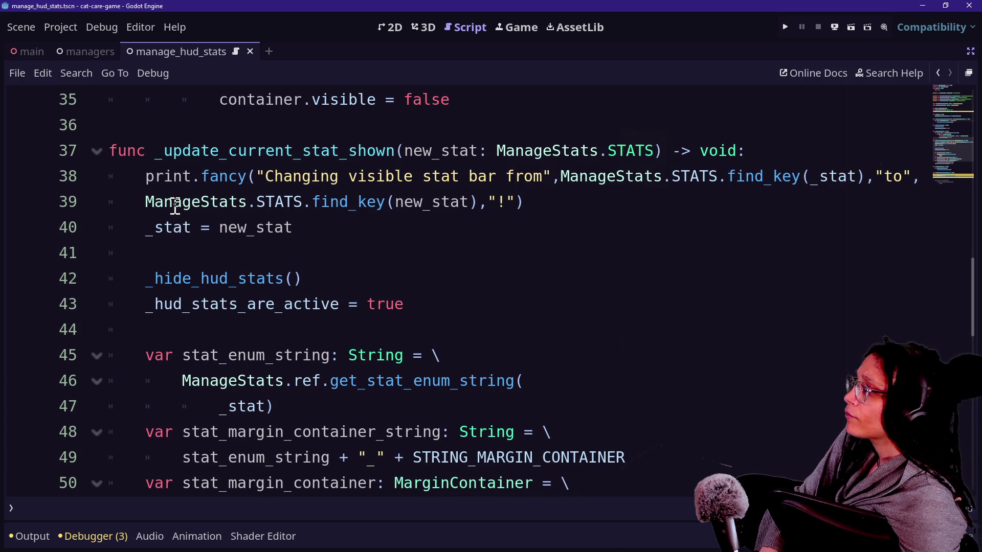
mouse_move(175, 206)
double_click(172, 284)
left_click(300, 303)
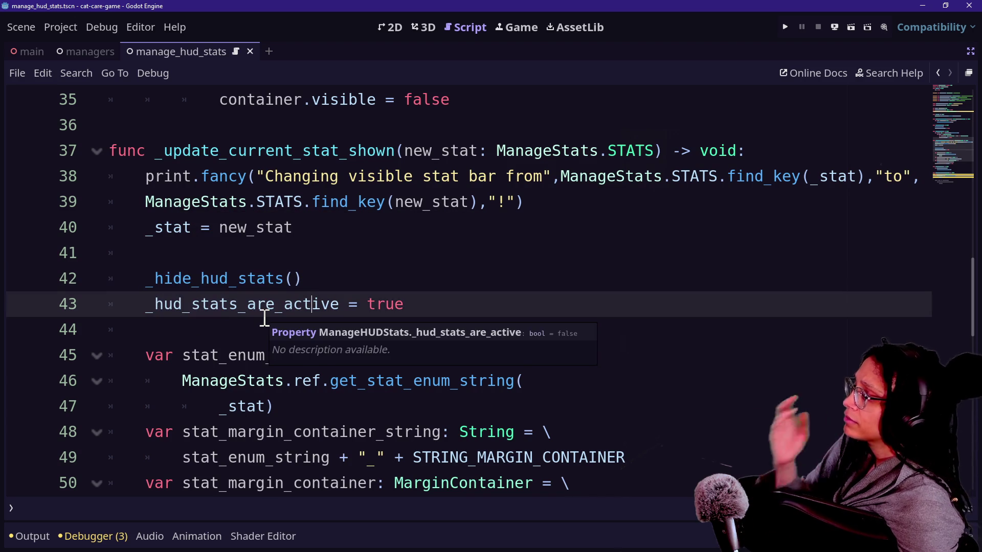
mouse_move(266, 318)
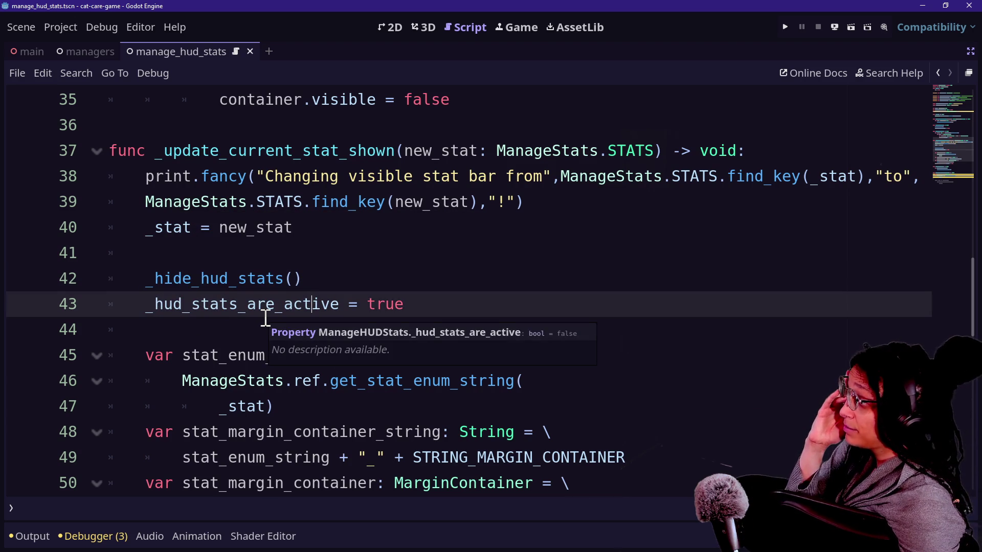
left_click(278, 280)
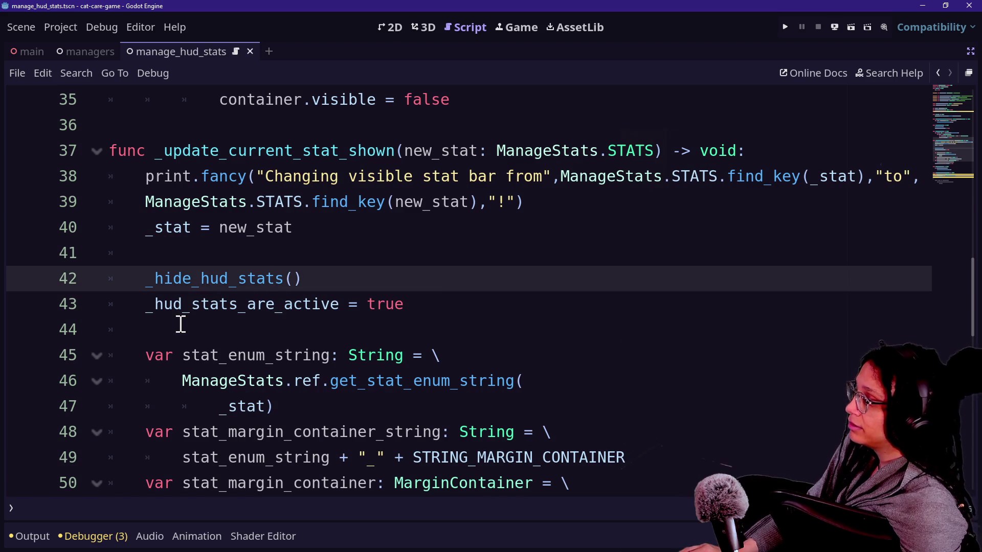
mouse_move(140, 306)
left_mouse_down()
mouse_move(467, 321)
mouse_move(427, 283)
left_mouse_up()
key("Down")
key("Down")
key("Down")
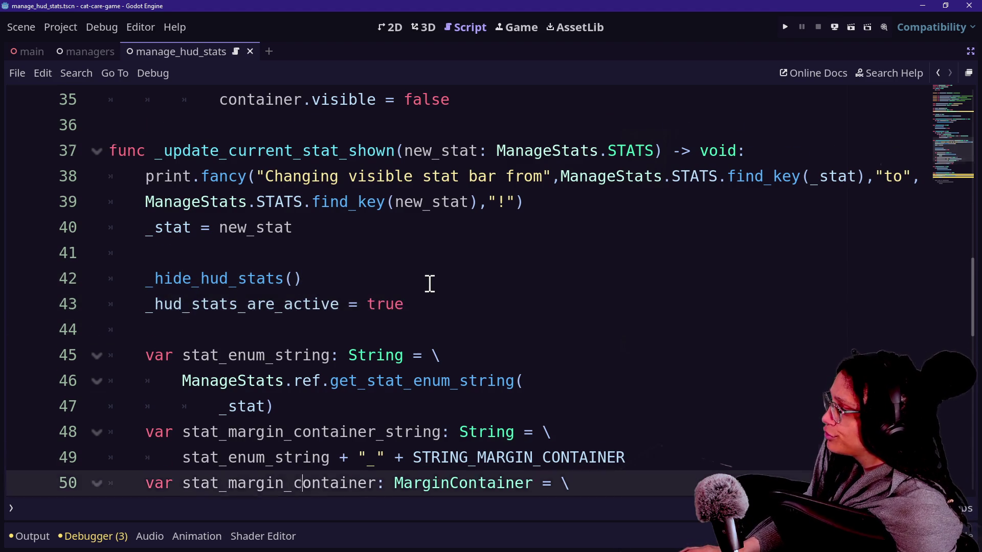
key("Down")
key("Down")
key("Down")
mouse_move(192, 328)
left_mouse_down()
mouse_move(493, 329)
mouse_move(145, 307)
left_mouse_up()
left_click(501, 328)
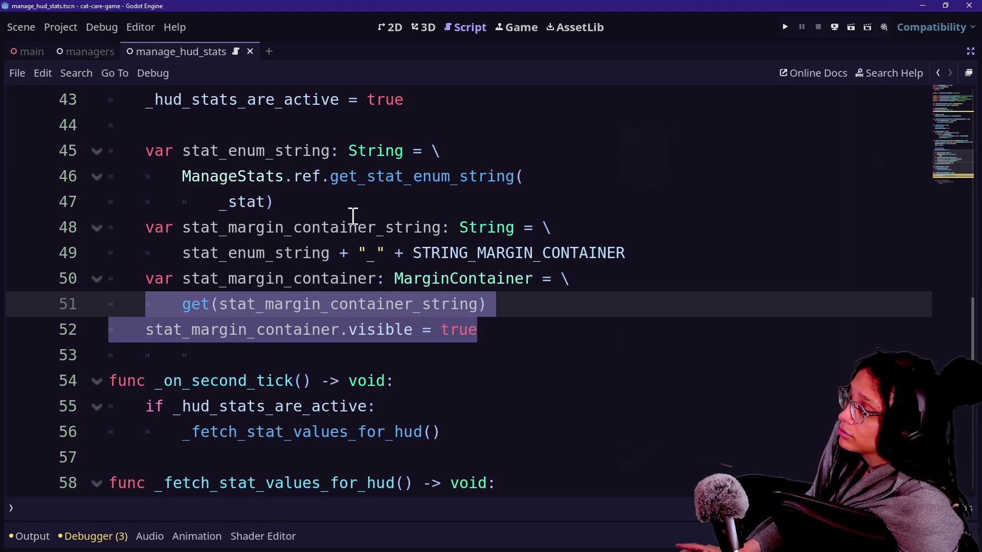
scroll(353, 214, "up", 1)
scroll(365, 271, "up", 7)
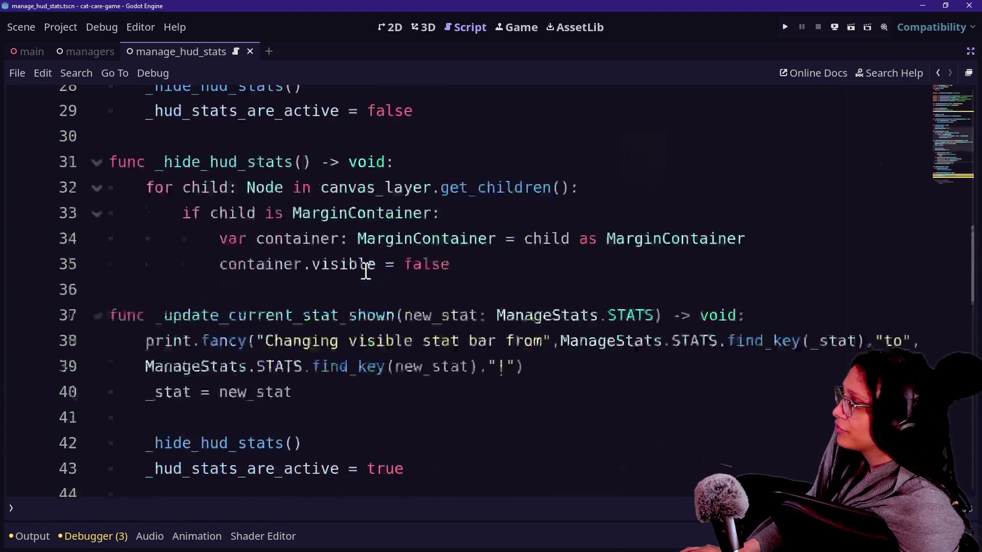
scroll(305, 242, "down", 2)
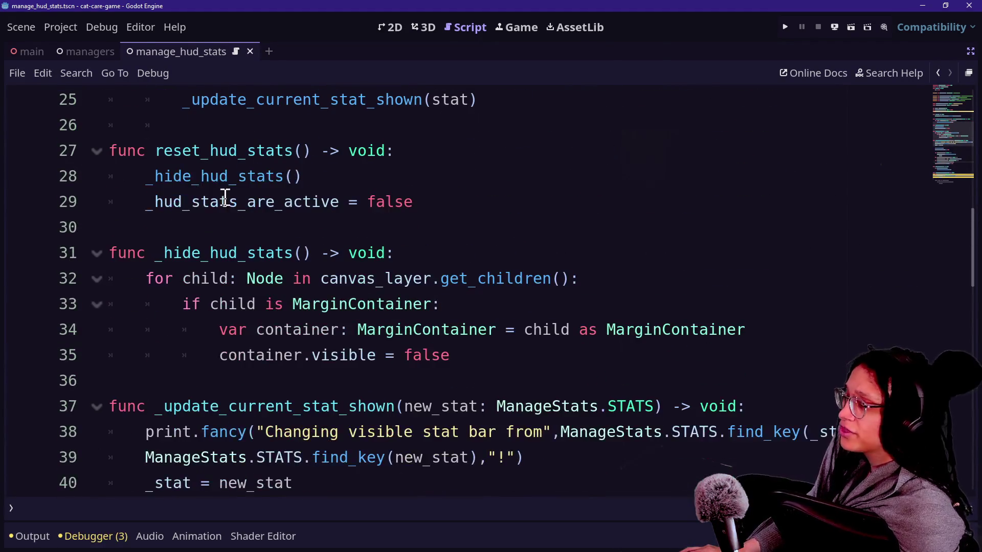
left_click_drag(146, 176, 337, 202)
left_click(338, 202)
mouse_move(339, 208)
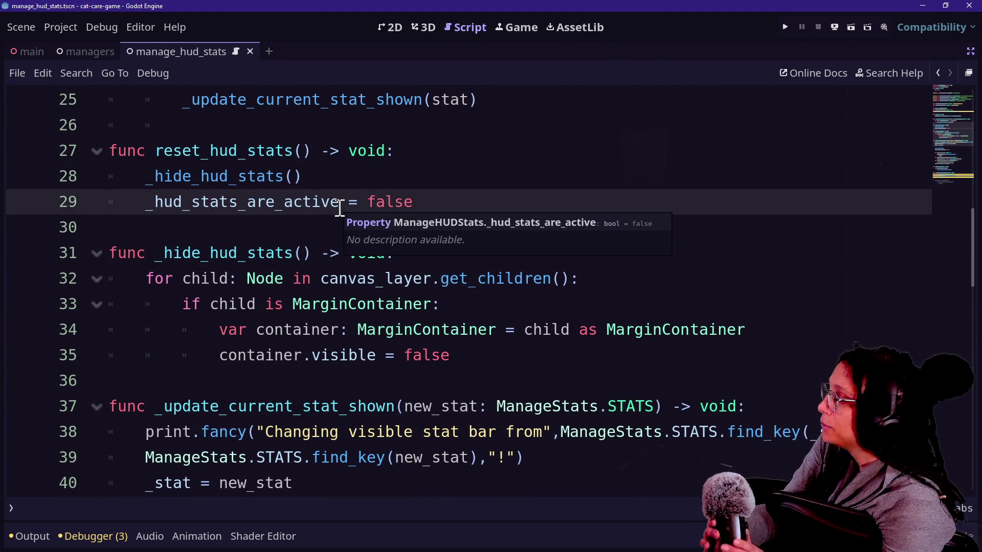
scroll(336, 262, "up", 1)
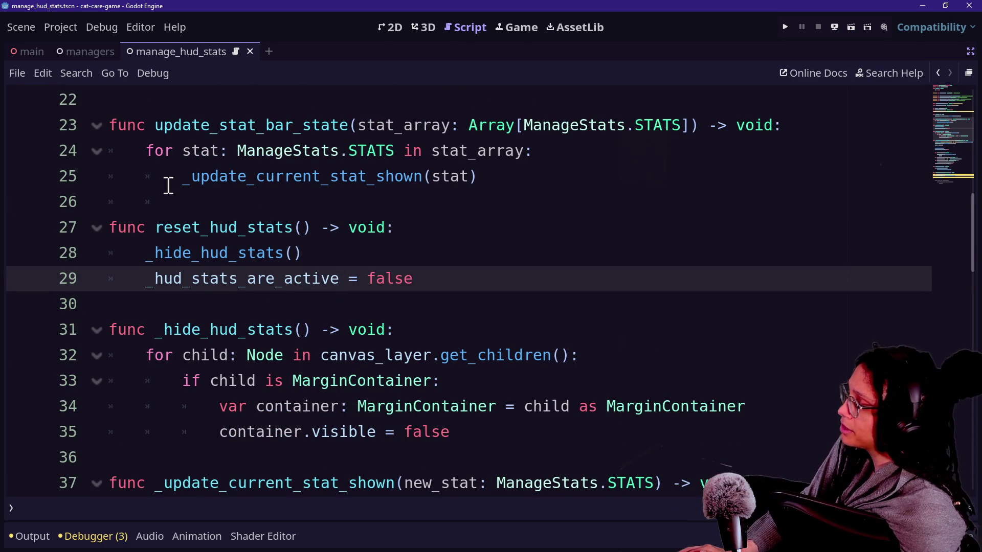
mouse_move(178, 180)
left_mouse_down()
mouse_move(120, 125)
mouse_move(109, 151)
mouse_move(238, 149)
left_mouse_up()
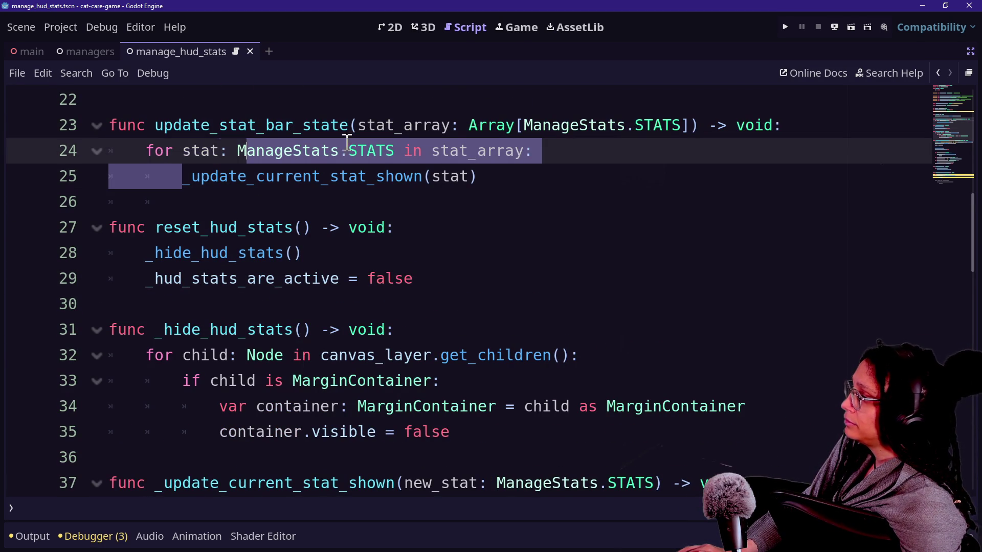
left_click(184, 176)
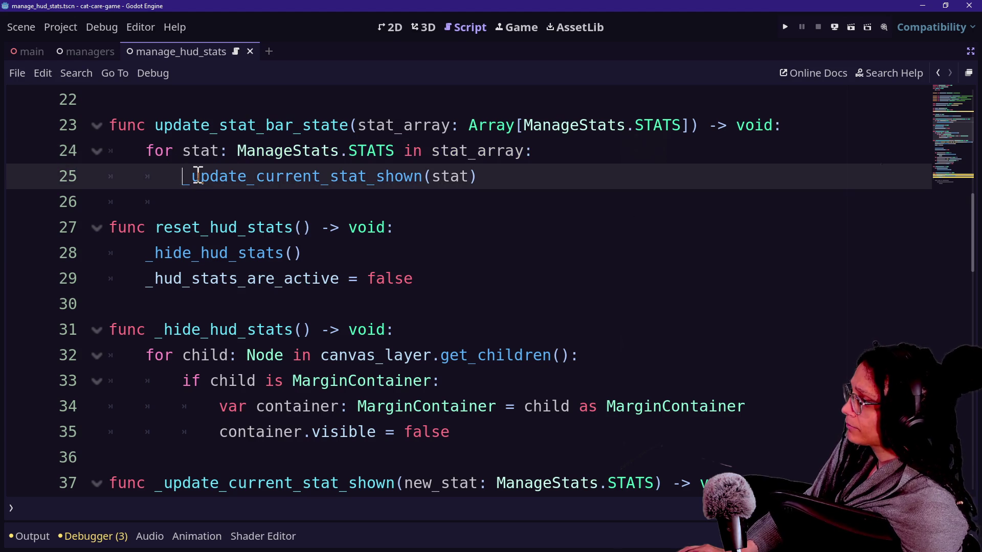
mouse_move(181, 178)
left_mouse_down()
mouse_move(66, 124)
mouse_move(72, 149)
left_mouse_up()
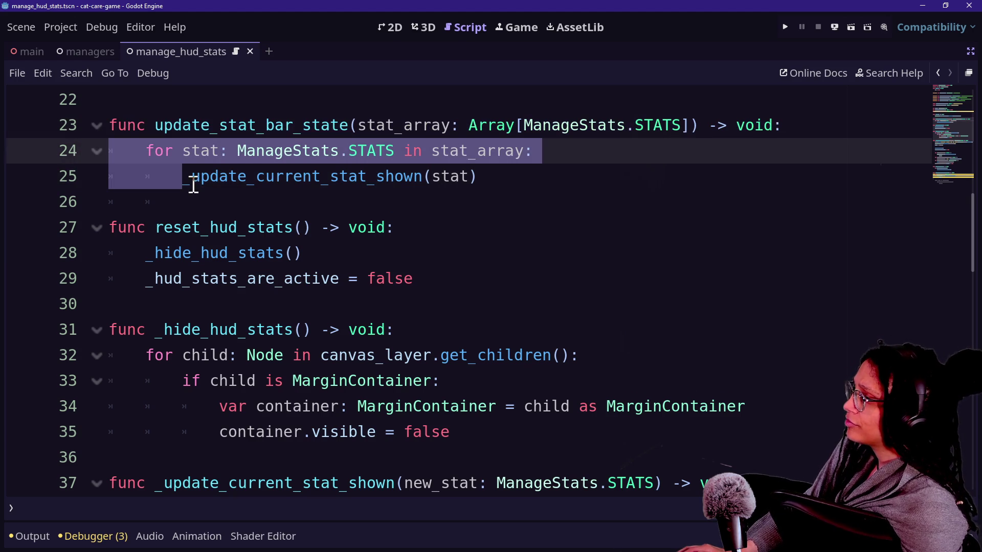
scroll(308, 170, "up", 3)
scroll(269, 197, "down", 10)
scroll(269, 198, "up", 9)
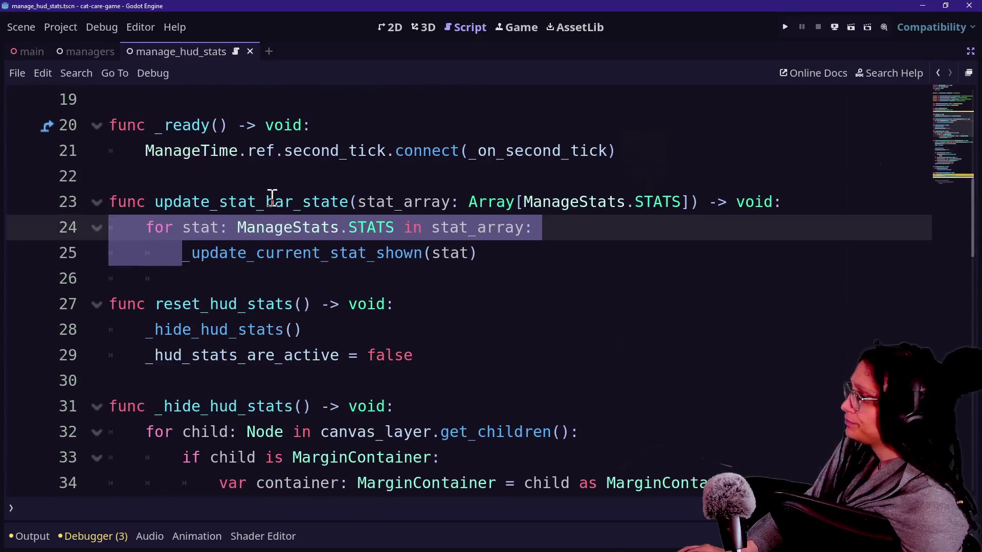
key("BackSpace")
Re-indent the call on line 24 and change its argument to stat_array
key("Tab")
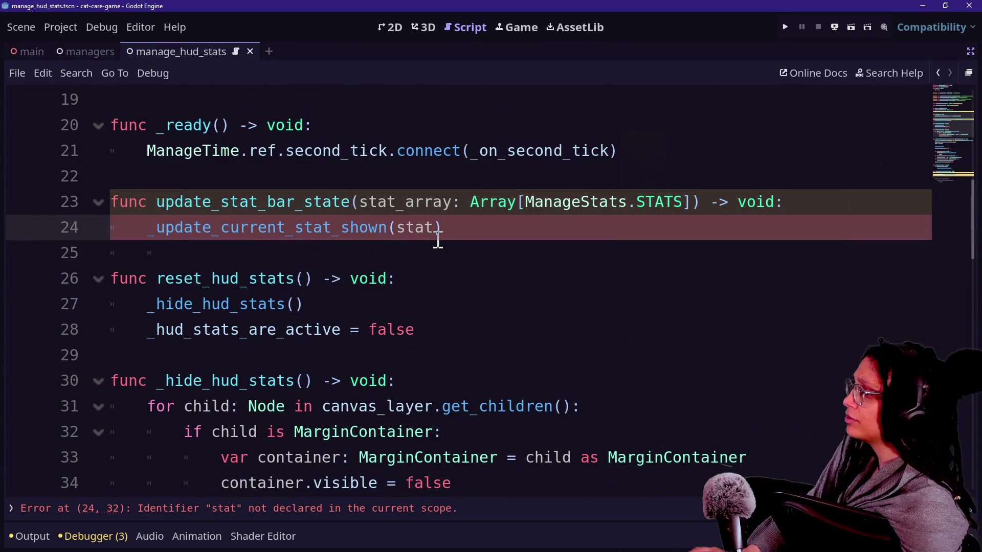
scroll(335, 320, "down", 1)
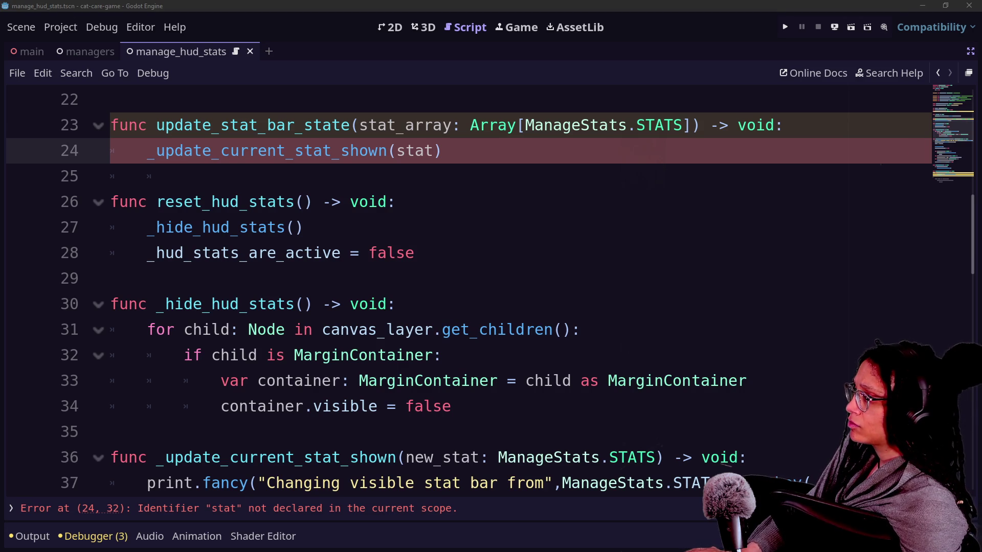
left_click(440, 150)
key("Caps_Lock")
type("T")
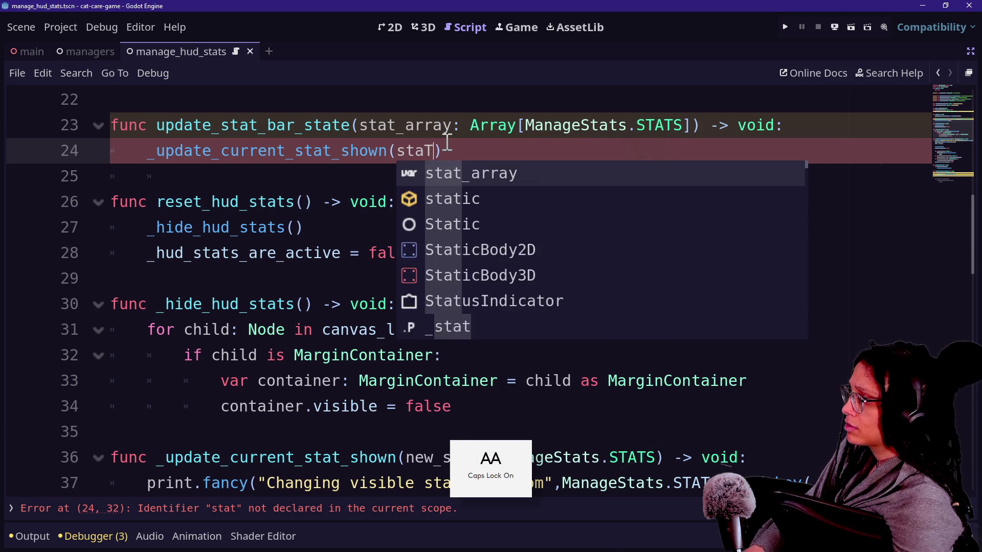
type("E")
key("BackSpace")
key("BackSpace")
type("T")
key("BackSpace")
key("Caps_Lock")
type("t_ar")
key("Return")
left_click(337, 253)
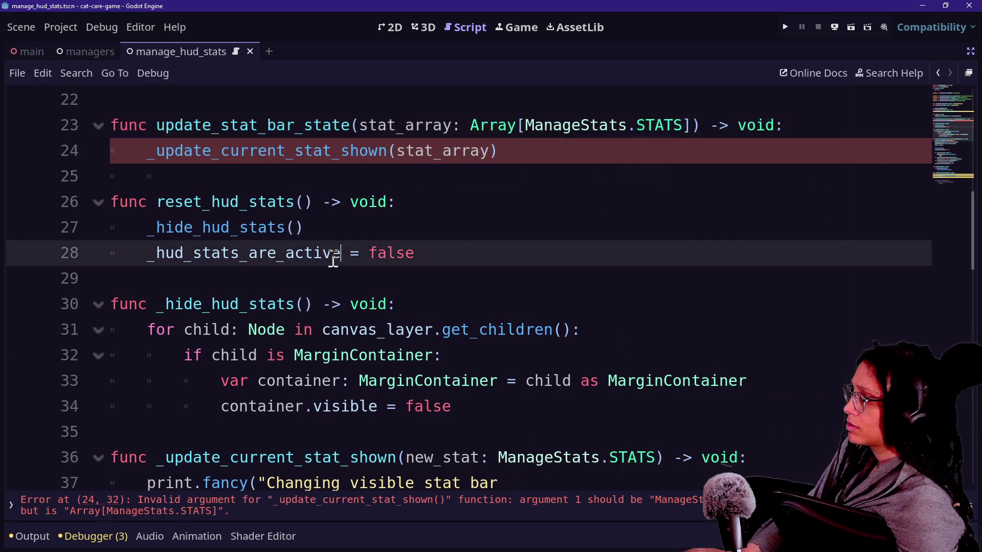
Retype the _update_current_stat_shown parameter as new_stats: Array[ManageStats.STATS]
scroll(332, 256, "down", 3)
left_click(599, 228)
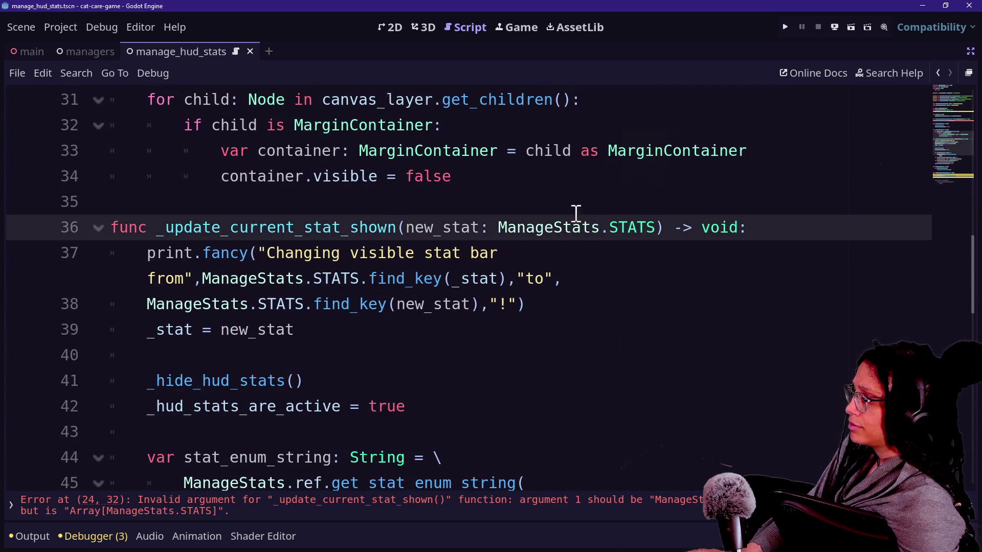
type("s")
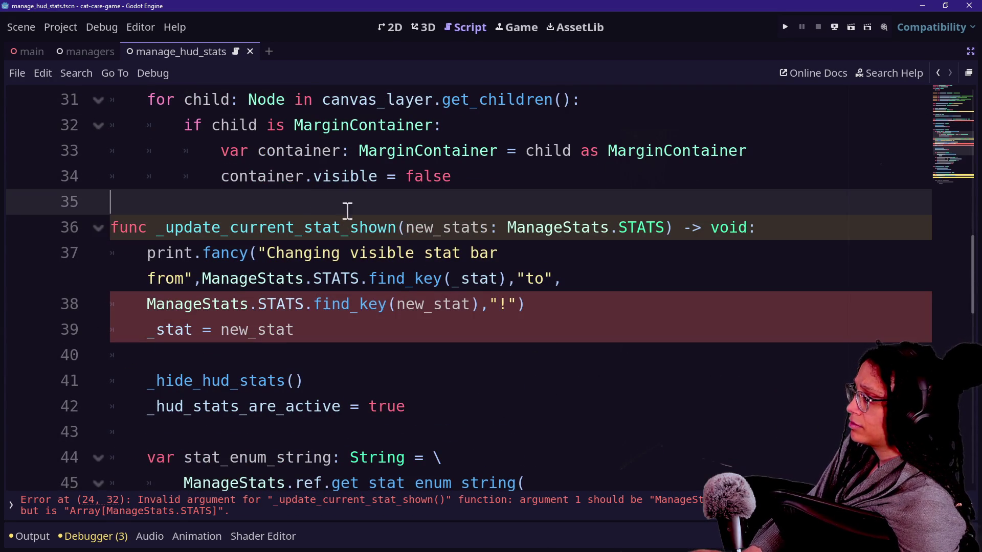
key("Down")
left_click(410, 236)
left_click_drag(407, 231, 506, 229)
left_click(509, 229)
type("Array[")
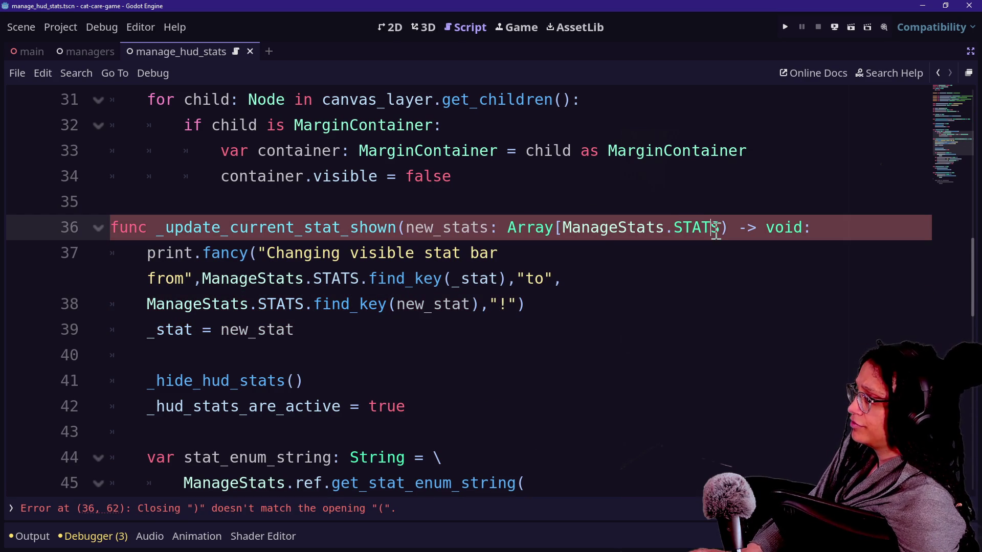
type("]")
Comment out the two-line print.fancy debug call with Ctrl+K, then locate new_stat on line 39
left_click(229, 276)
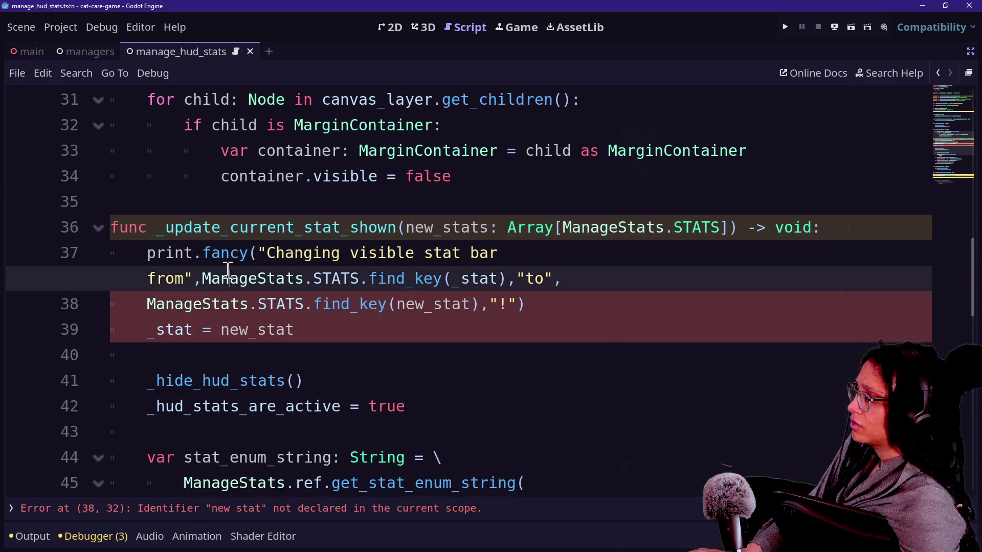
left_click(243, 254)
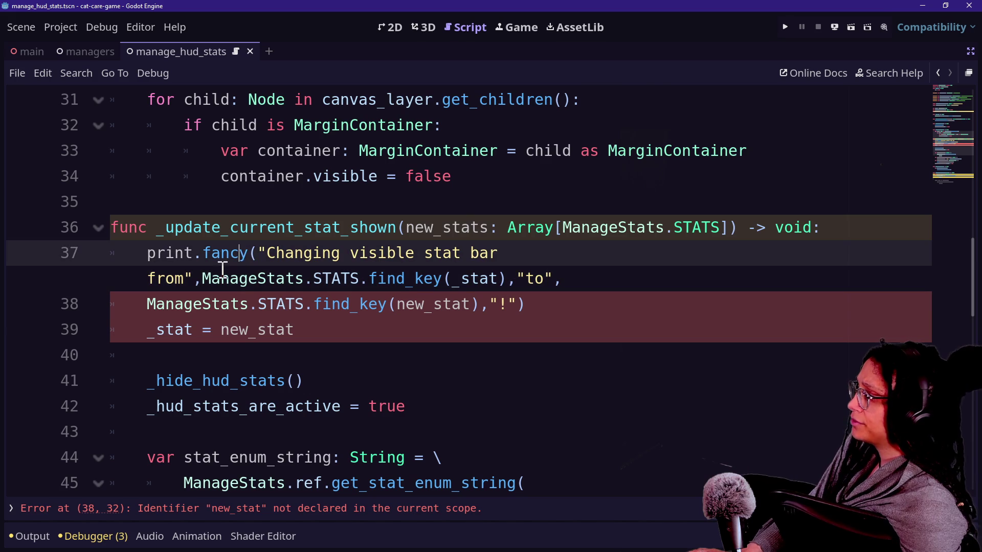
mouse_move(148, 254)
left_mouse_down()
mouse_move(555, 281)
mouse_move(547, 300)
left_mouse_up()
key("ctrl+k")
left_click(551, 302)
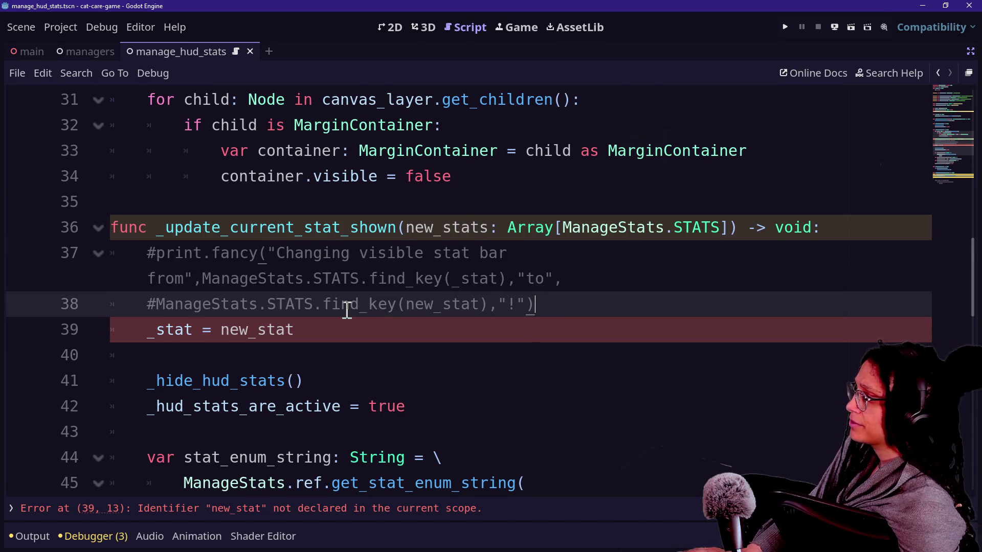
scroll(346, 306, "down", 1)
left_click_drag(149, 252, 248, 253)
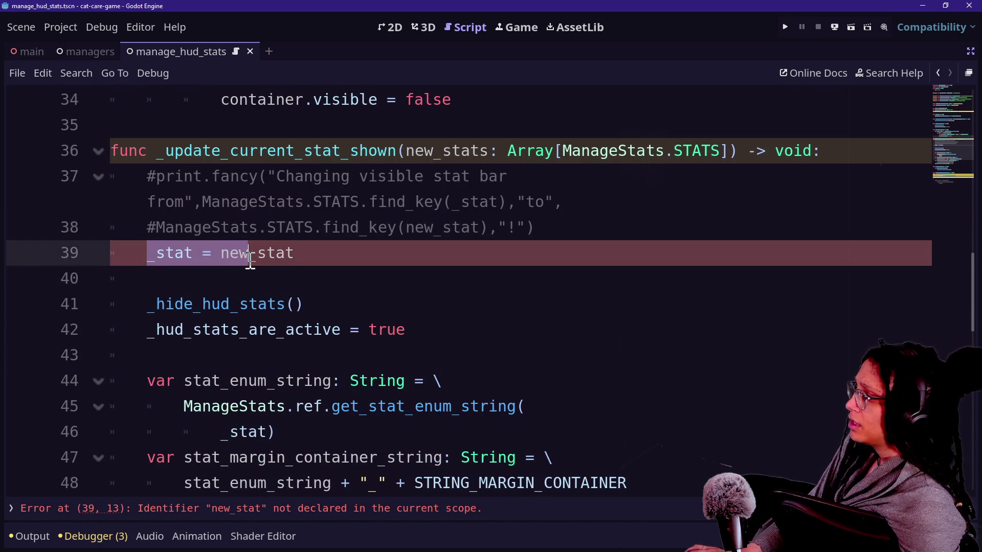
double_click(248, 252)
left_click(149, 253)
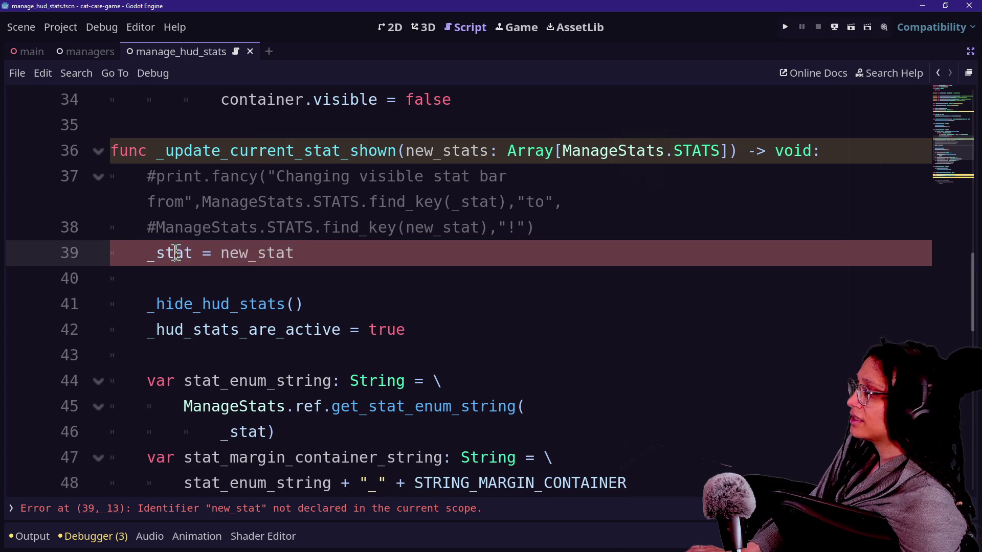
left_click(196, 254)
scroll(223, 264, "up", 10)
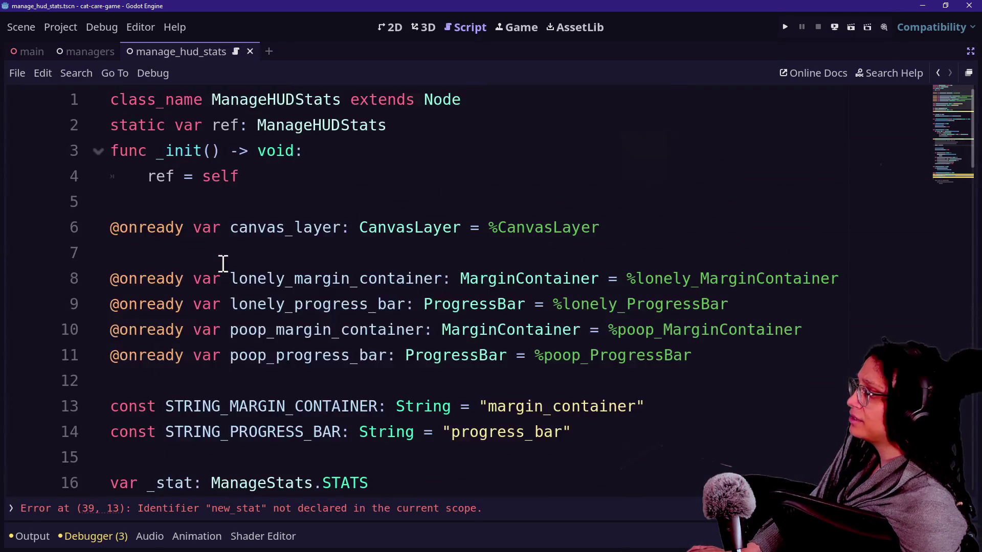
Rename the line 16 variable from _stat to _active_stats
scroll(225, 250, "down", 3)
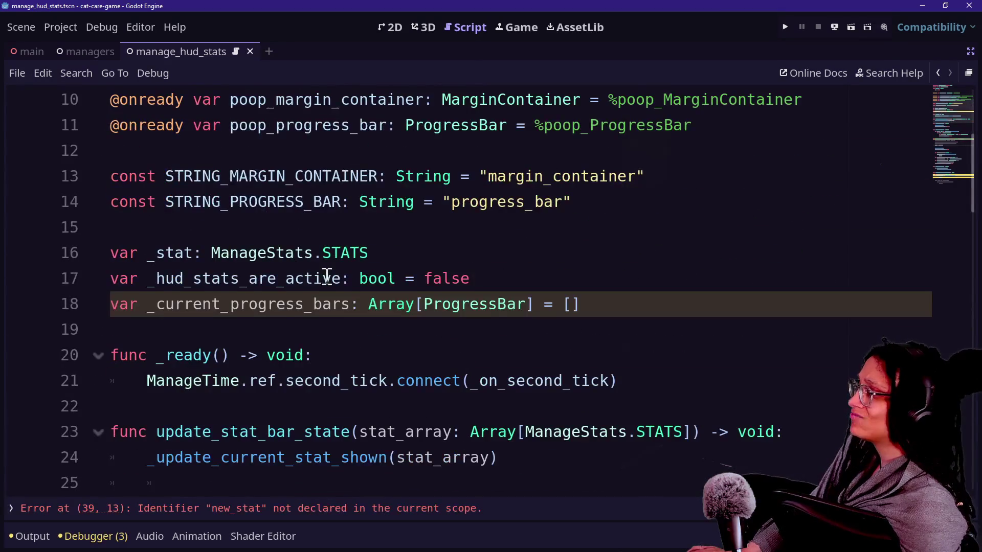
scroll(326, 278, "up", 3)
scroll(325, 279, "down", 3)
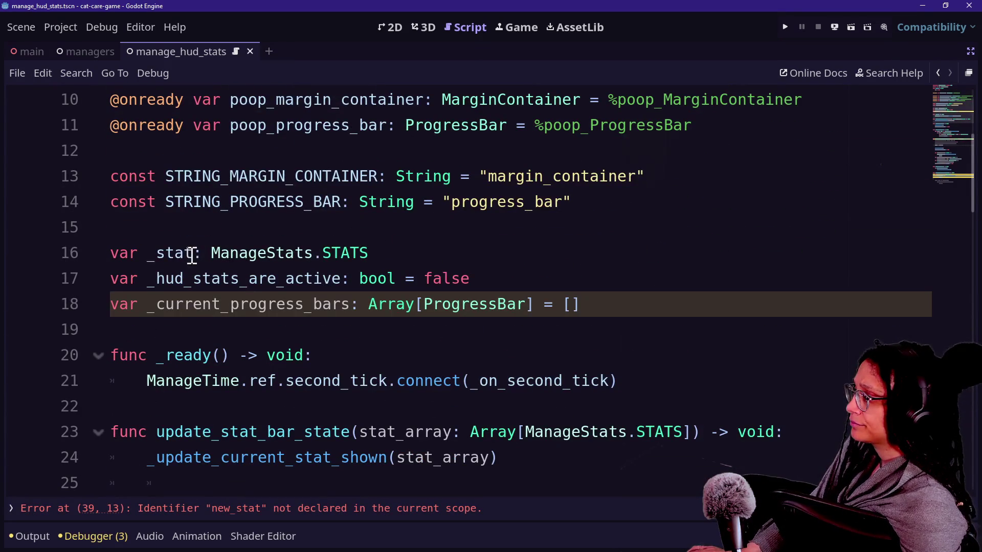
left_click(191, 255)
type("s")
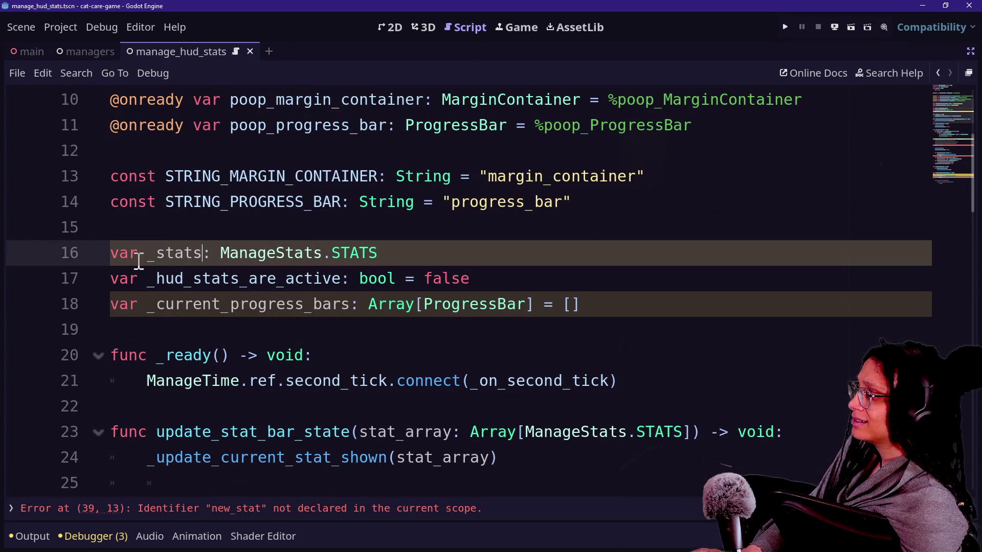
type("current_")
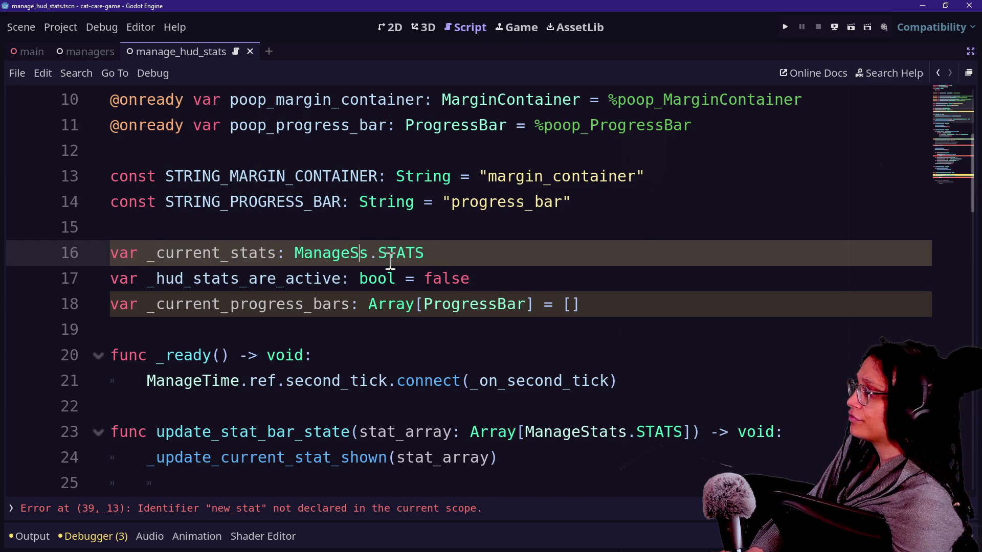
left_click(212, 254)
key("BackSpace")
key("BackSpace")
key("BackSpace")
key("BackSpace")
key("Delete")
type("act")
type("e")
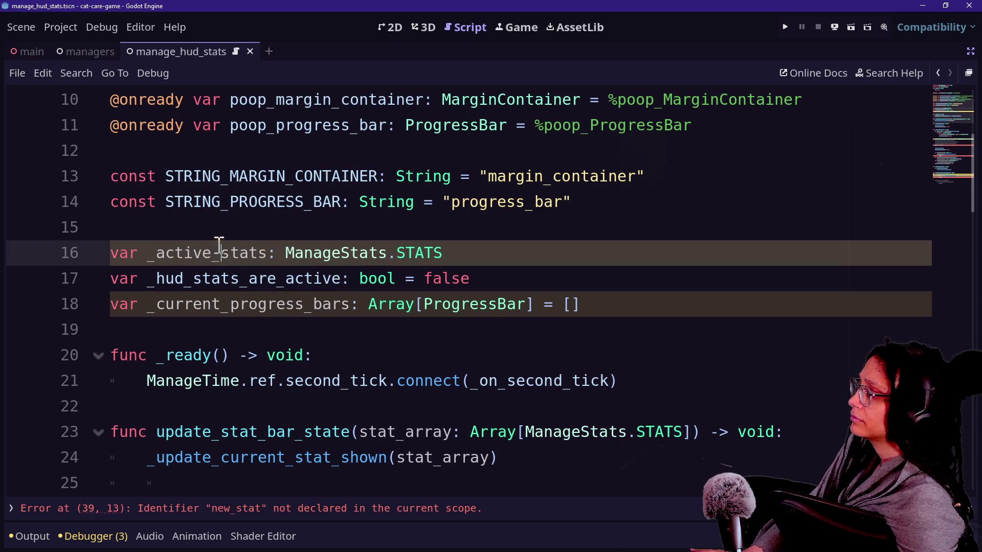
Change _active_stats' type to Array[ManageStats.STATS] and initialise it to []
left_click(284, 253)
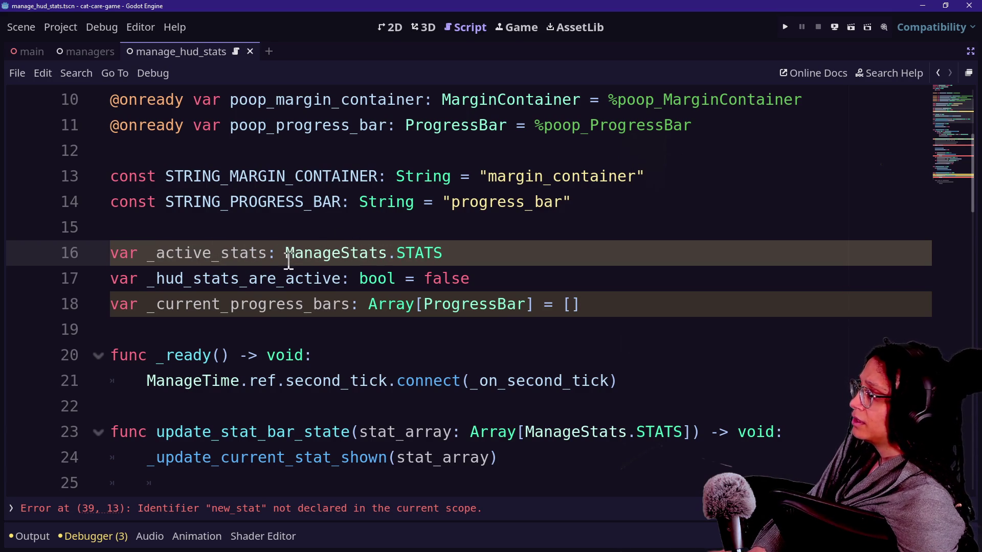
type("Array[")
key("BackSpace")
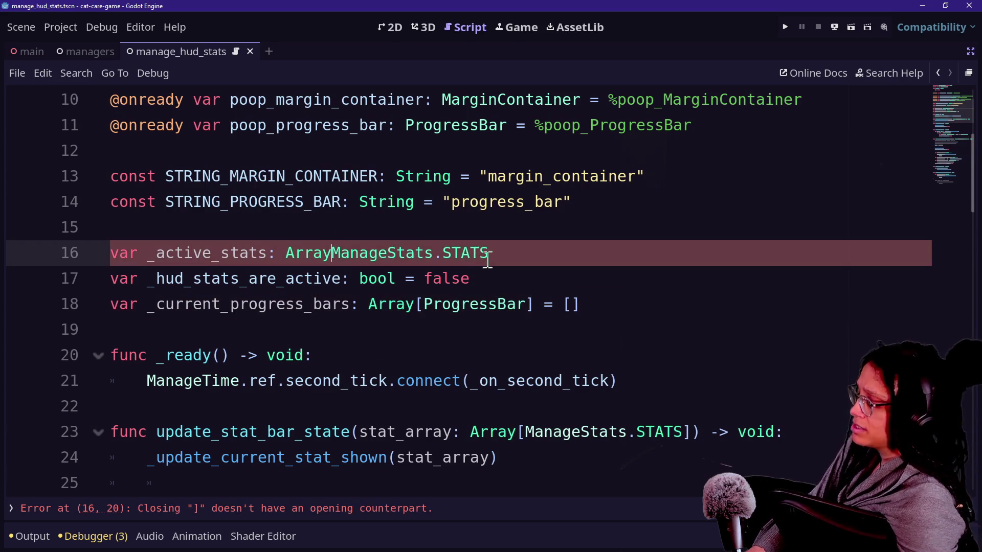
type("p")
key("BackSpace")
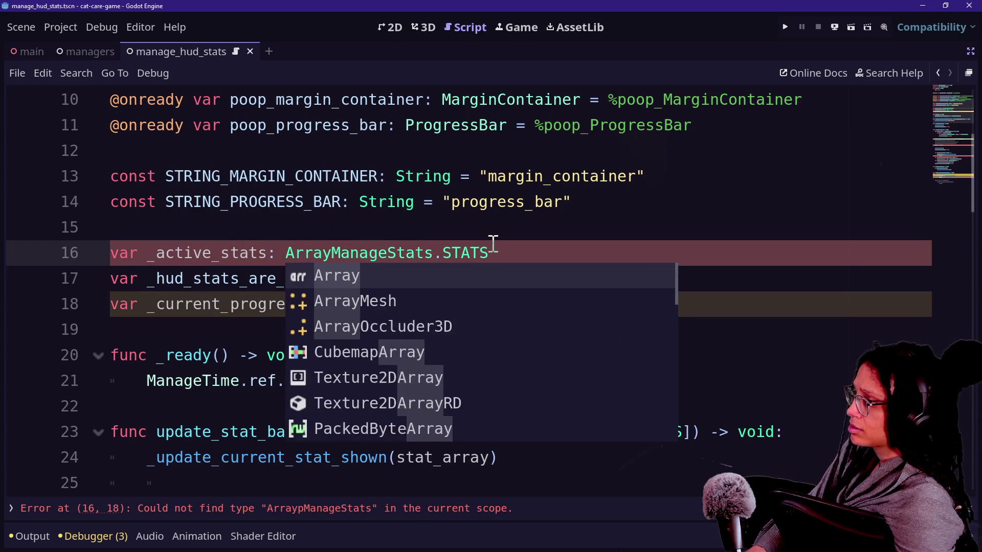
type("[")
left_click(559, 249)
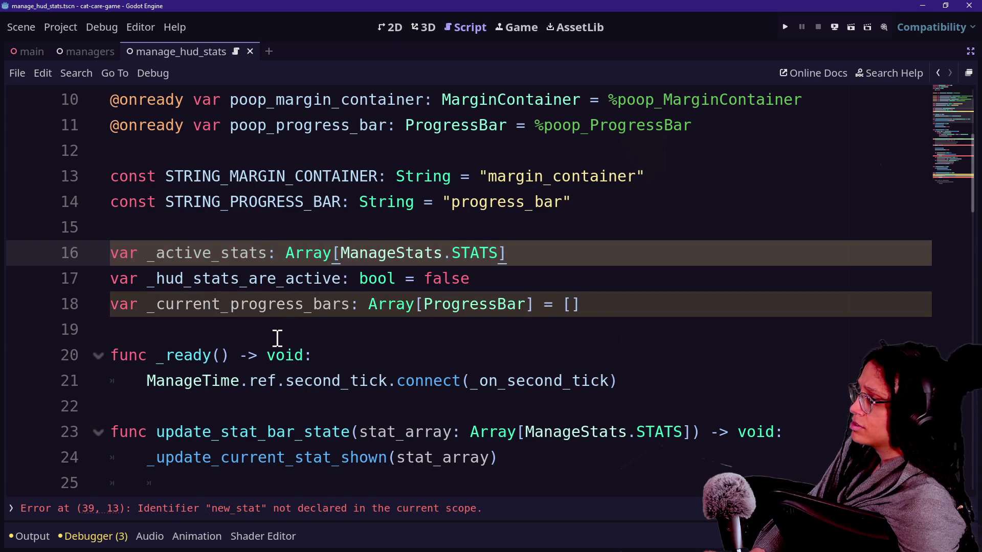
scroll(276, 339, "down", 10)
scroll(276, 339, "up", 12)
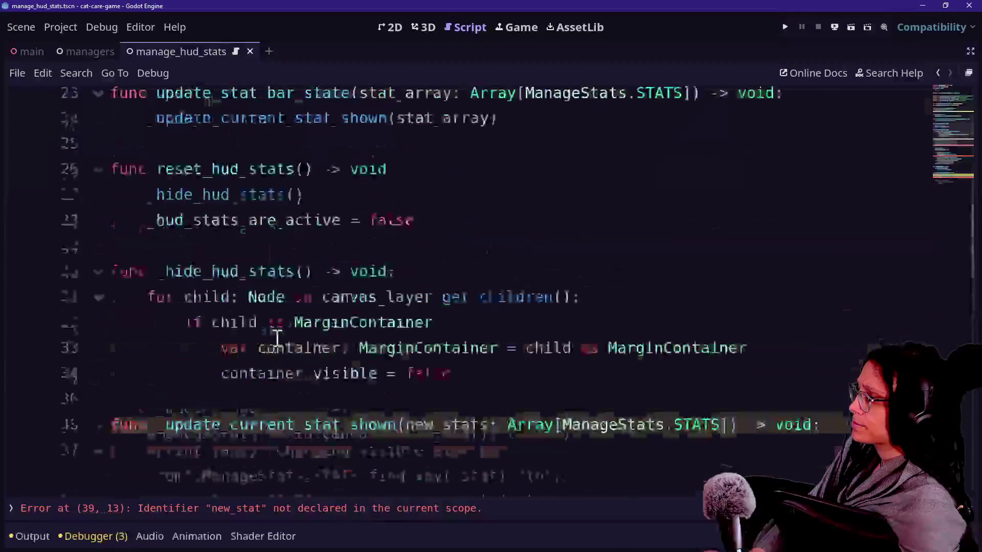
type("= []")
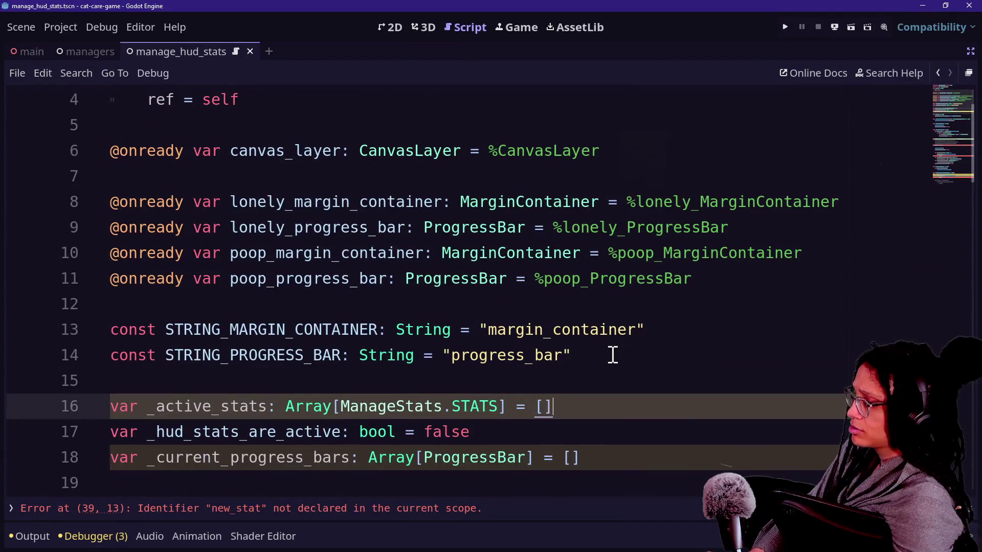
scroll(378, 373, "down", 7)
Rewrite line 39 as _active_stats.assign(new_stats) using autocomplete
scroll(296, 407, "down", 3)
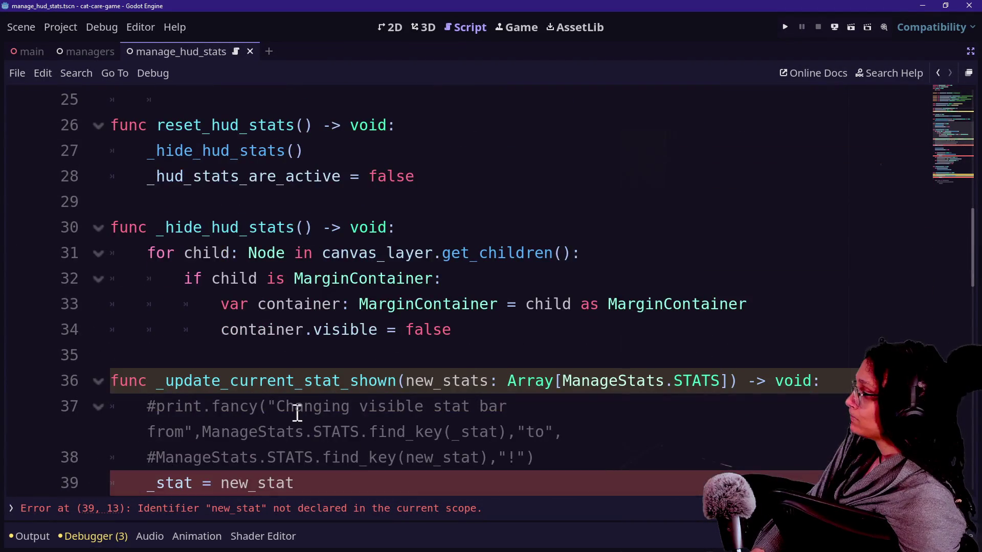
left_click(211, 329)
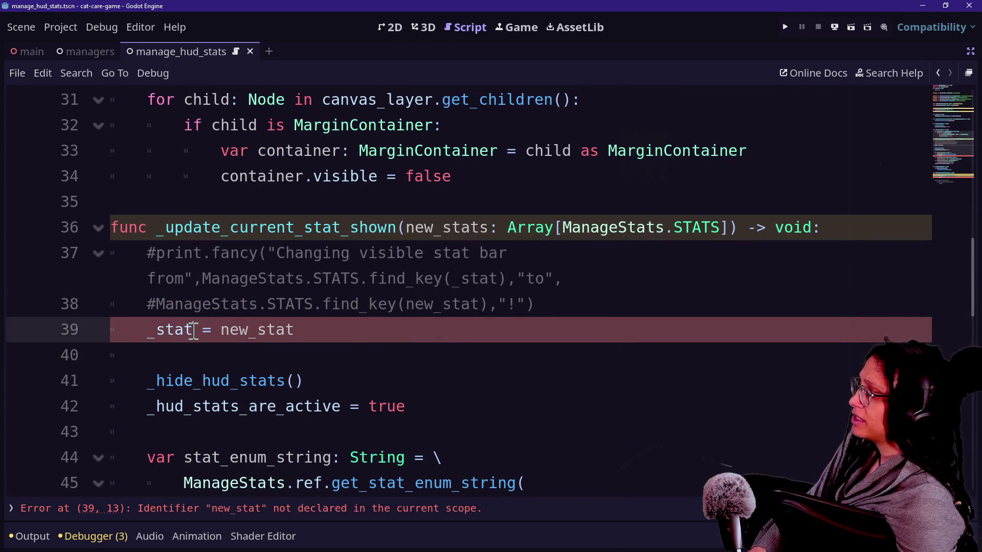
key("BackSpace")
key("BackSpace")
key("BackSpace")
type("active")
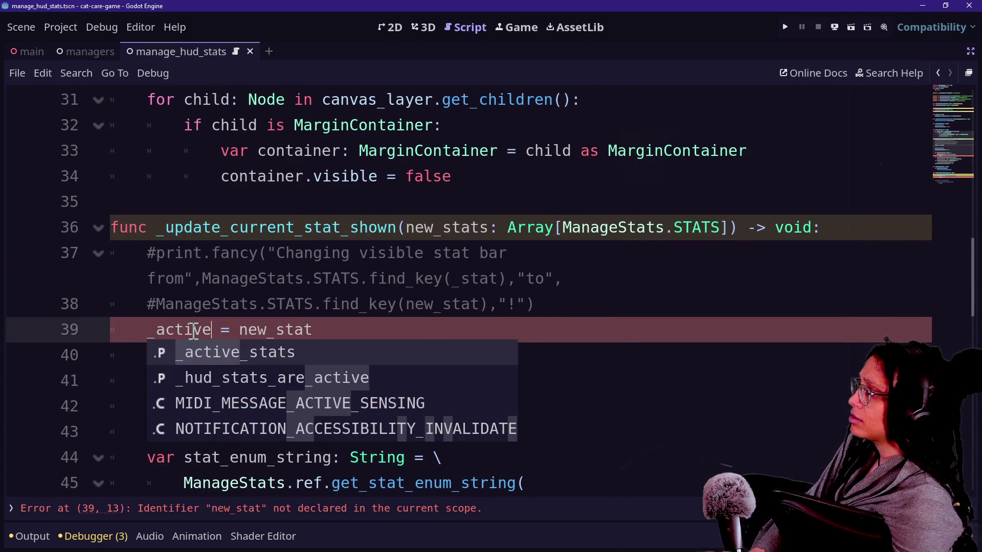
key("Return")
left_click(469, 335)
key("BackSpace")
key("BackSpace")
key("BackSpace")
type("assig")
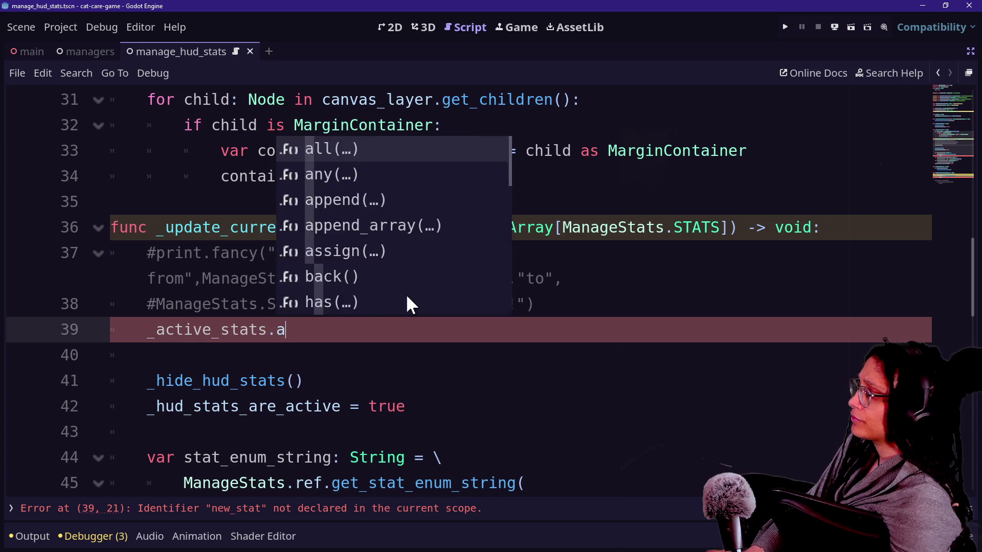
key("Return")
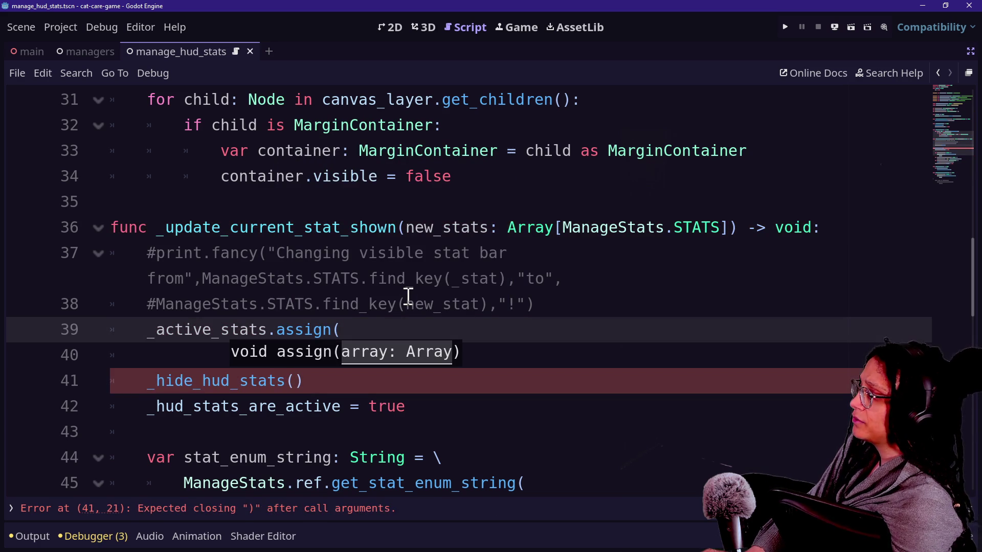
type("new_stats)")
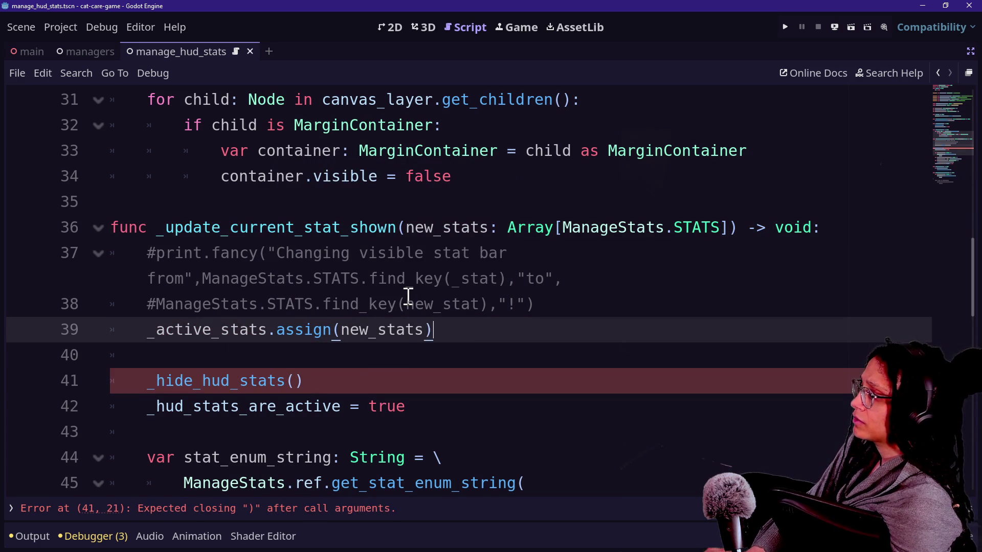
Review lines 41–44 below, highlighting the _hud_stats_are_active and stat_enum_string code
scroll(325, 324, "down", 1)
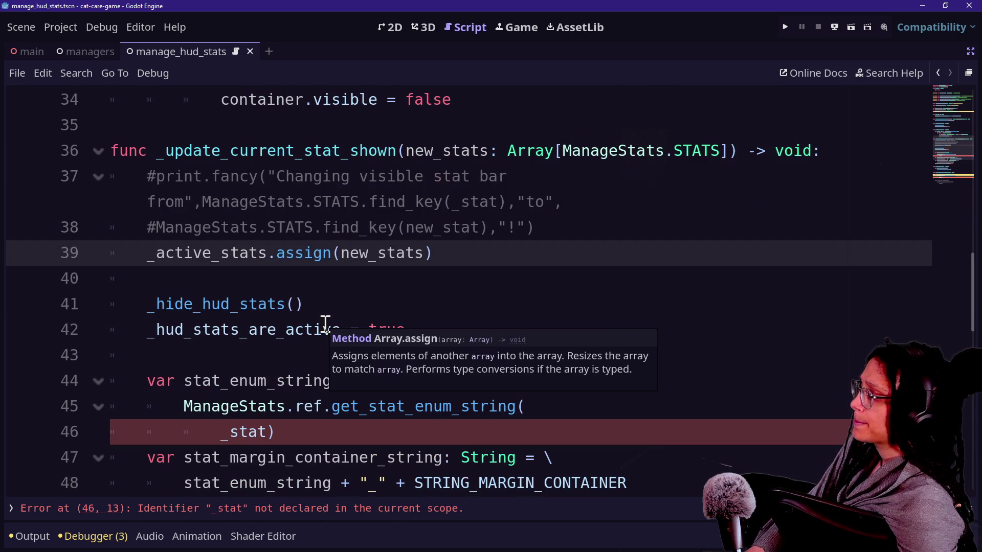
left_click(176, 330)
left_click_drag(149, 305, 291, 324)
left_click(317, 324)
scroll(255, 307, "down", 1)
left_click(184, 290)
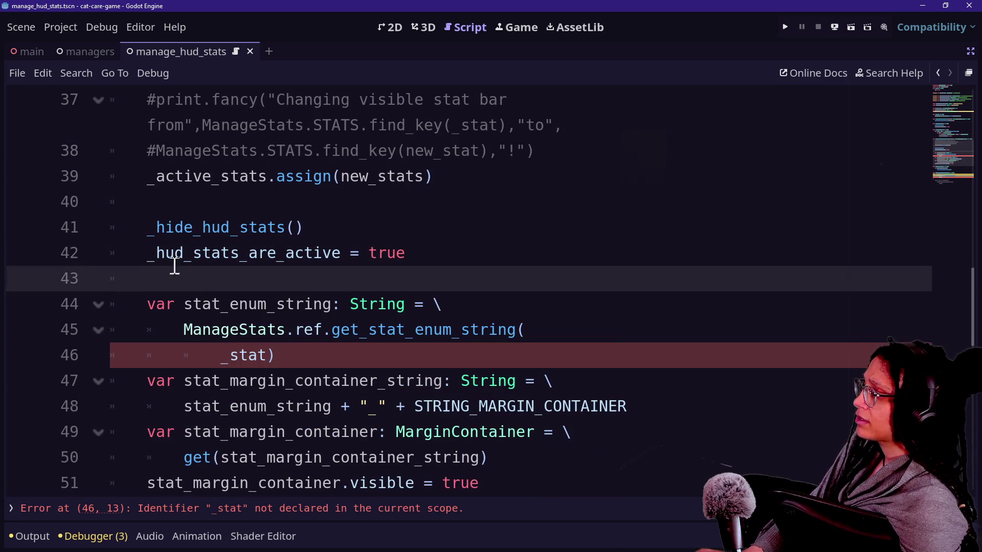
mouse_move(147, 256)
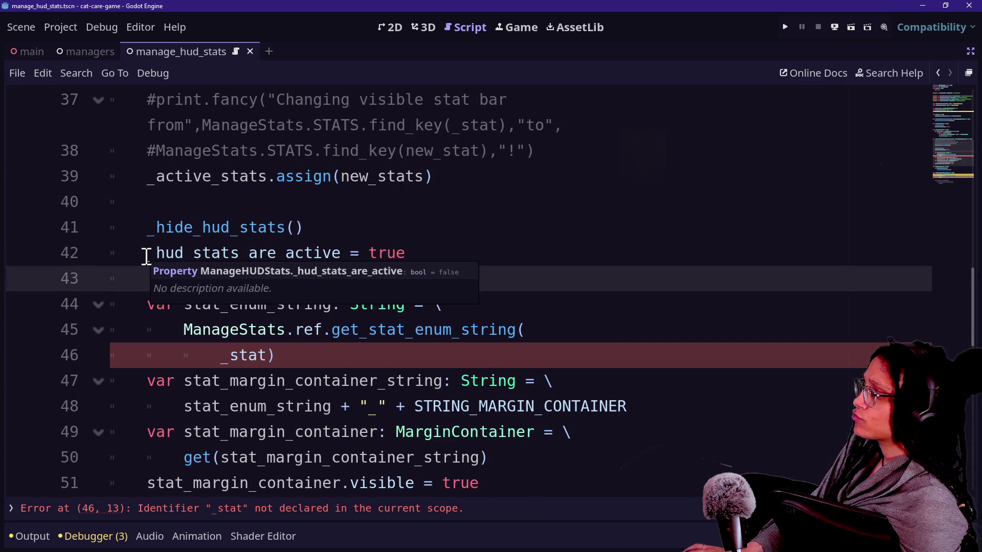
left_click_drag(146, 256, 429, 267)
left_click(441, 269)
scroll(302, 264, "down", 1)
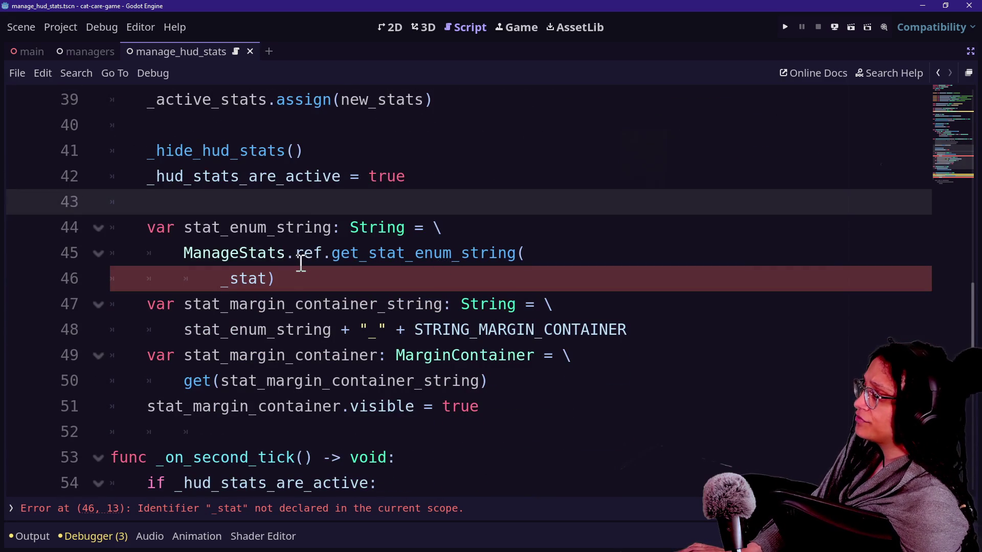
left_click(205, 235)
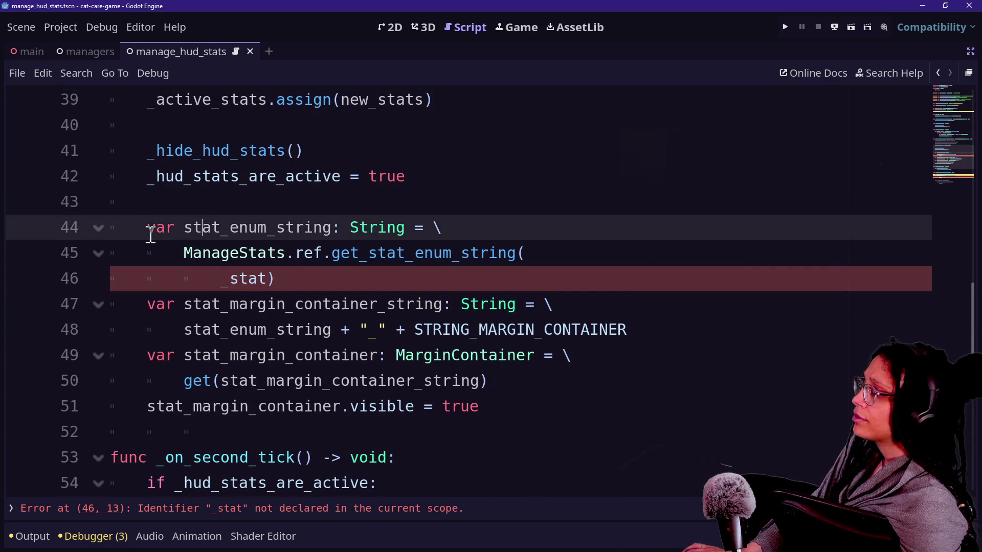
Add a for loop over _active_stats, typed as ManageStats.STATS, above the stat display block
mouse_move(144, 228)
left_mouse_down()
mouse_move(269, 280)
mouse_move(423, 412)
mouse_move(471, 425)
left_mouse_up()
left_click(470, 425)
left_click(298, 210)
key("Return")
type("for i")
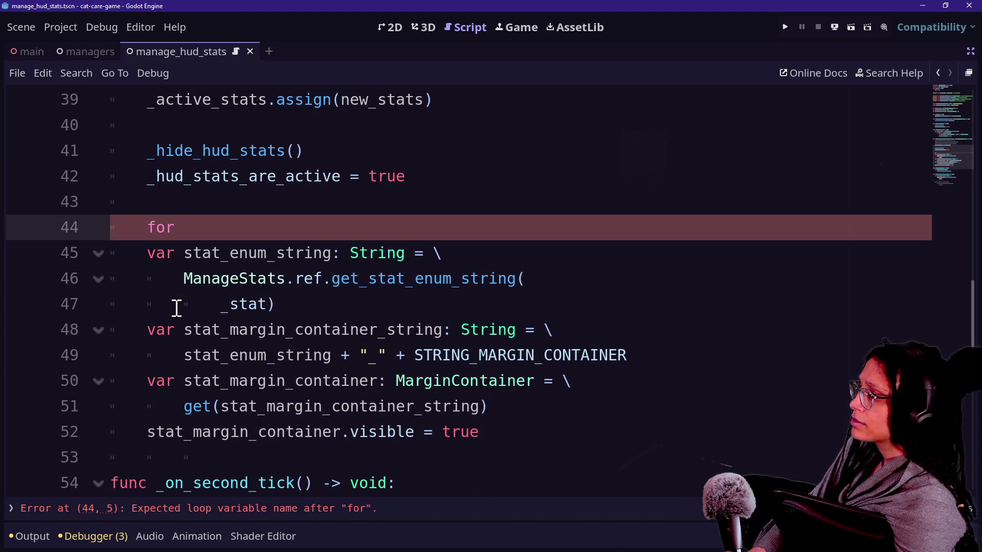
type("_s")
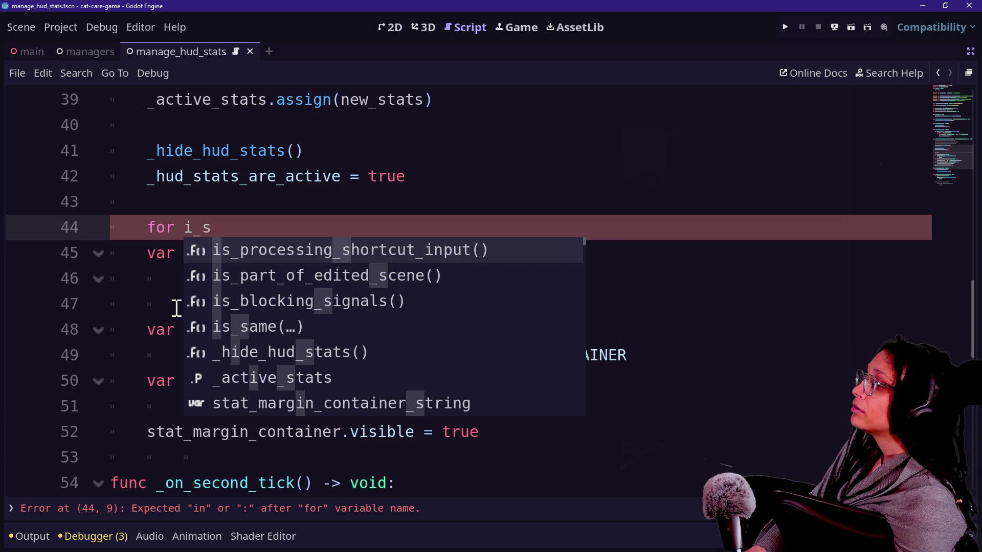
key("BackSpace")
type("active_t")
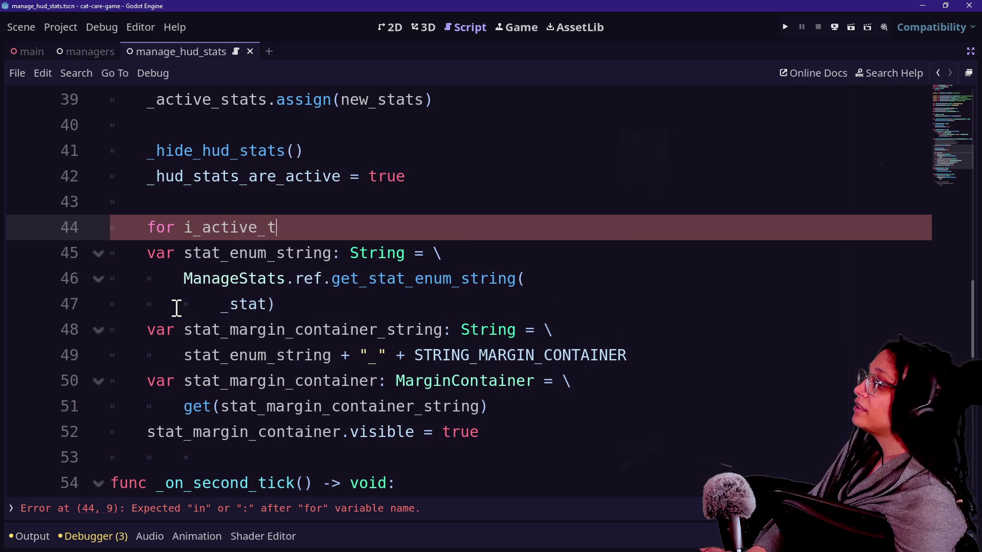
type("in")
key("BackSpace")
key("BackSpace")
type("anager")
key("BackSpace")
key("BackSpace")
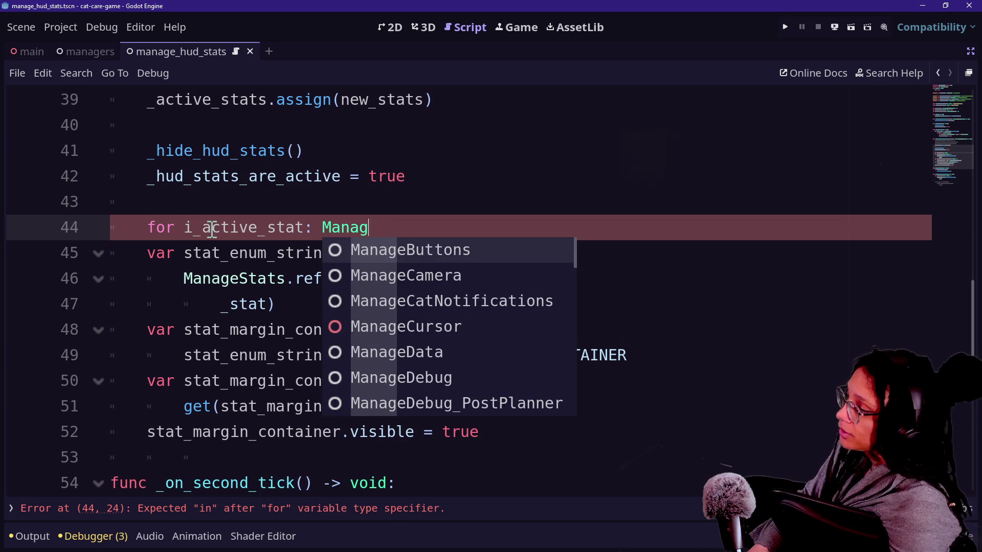
type("erStats")
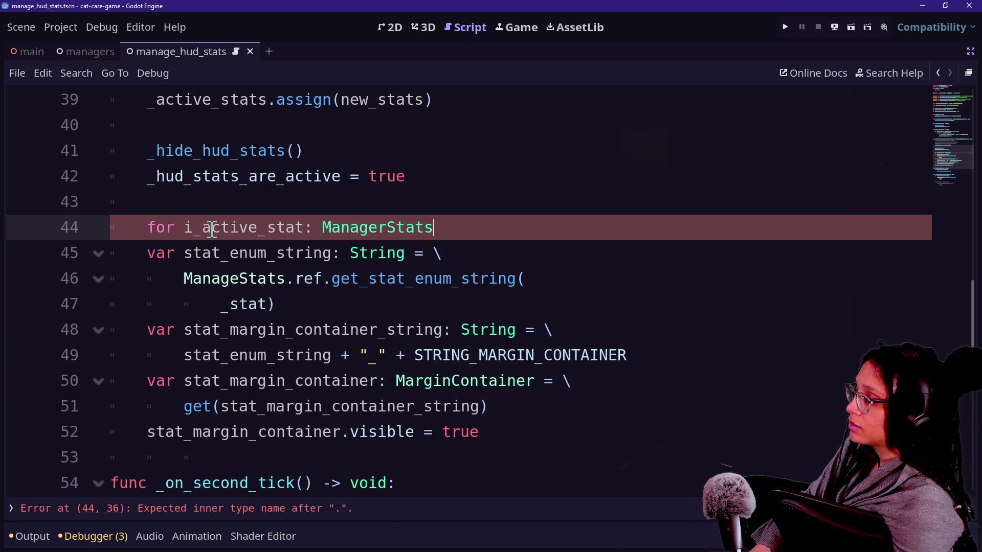
key("BackSpace")
key("BackSpace")
key("BackSpace")
type("anage.")
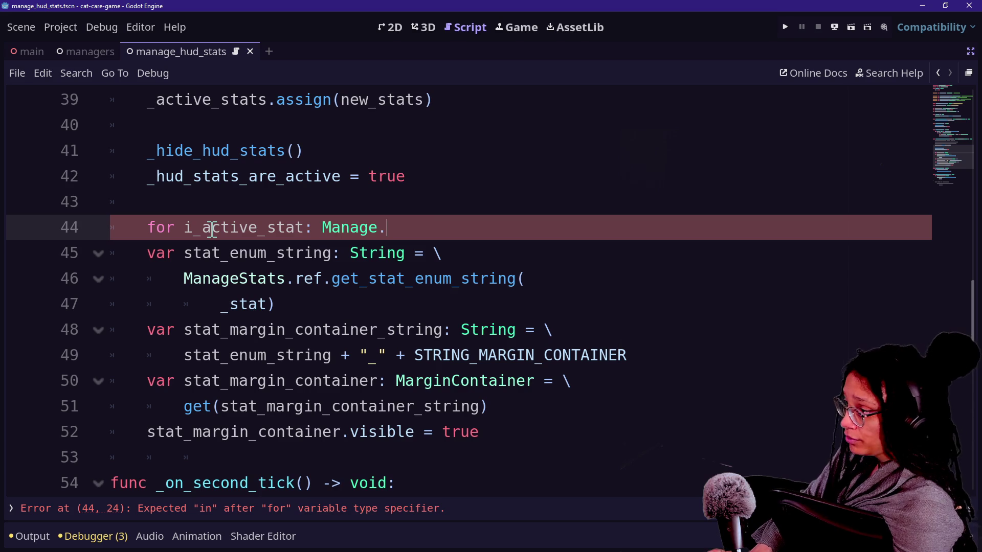
type("Stats.")
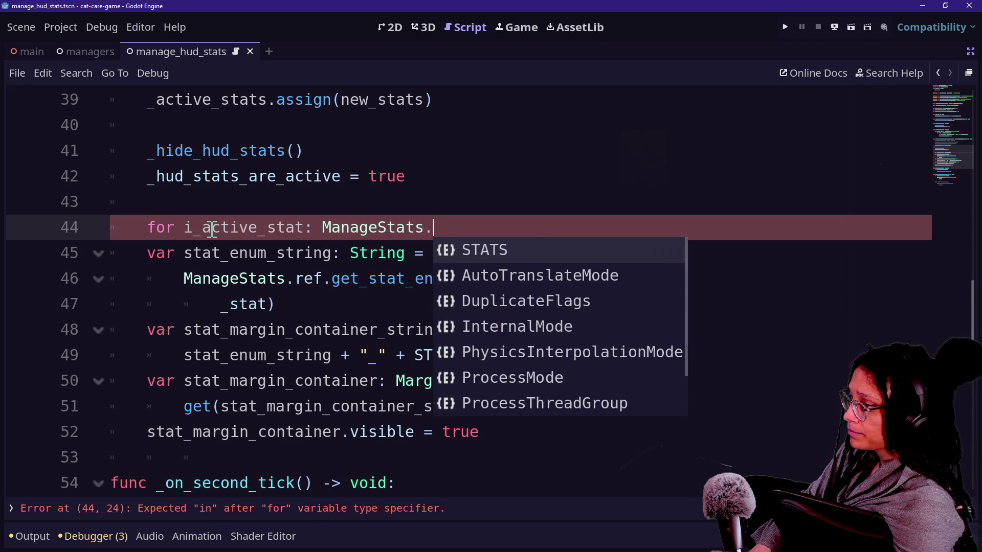
key("Return")
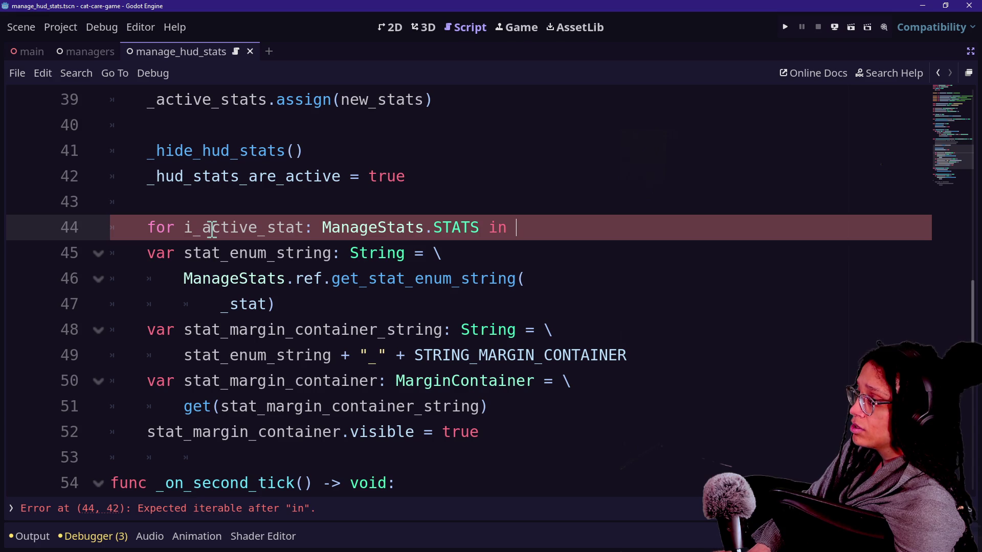
type("_acti")
key("Return")
type(":")
key("Return")
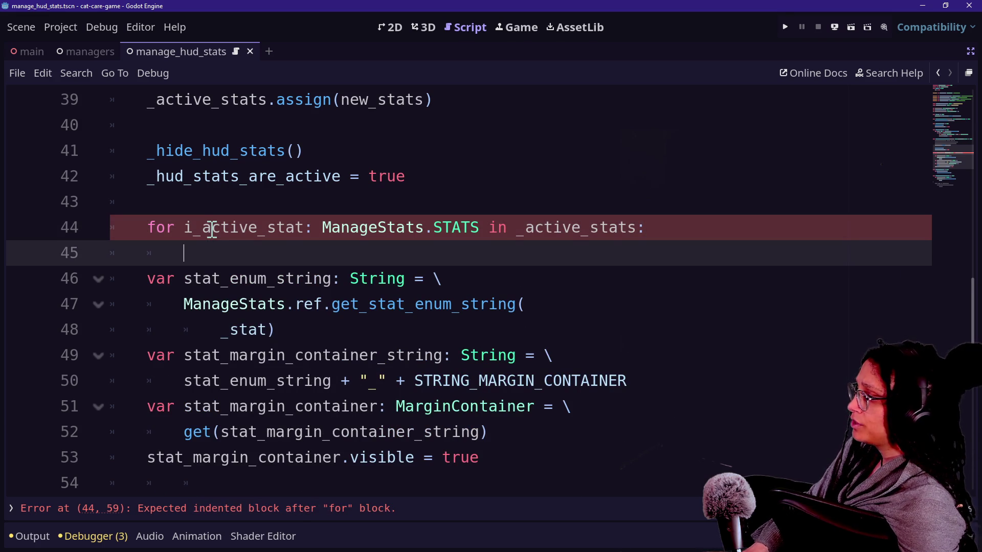
Rename the loop variable to active_stat
left_click(212, 229)
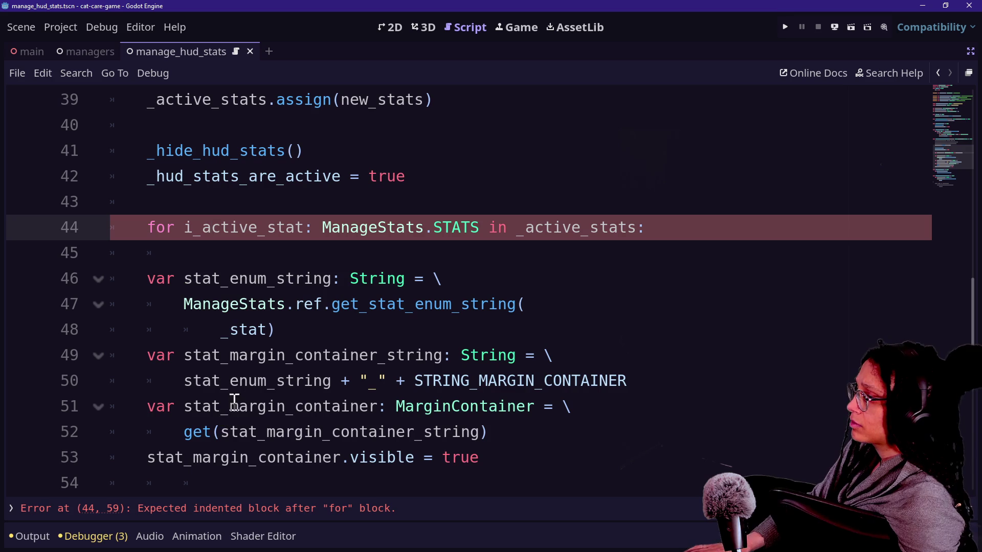
left_click(232, 279)
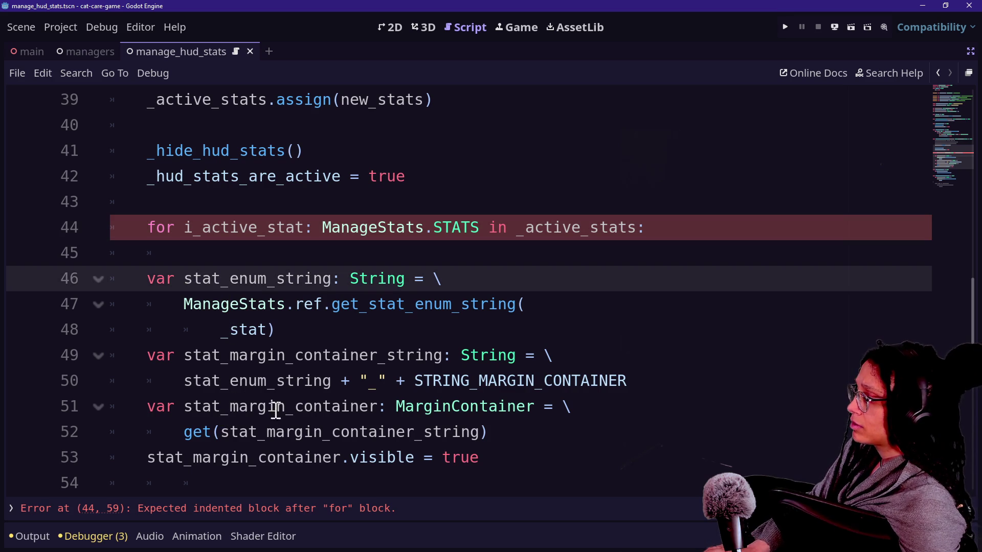
left_click(257, 228)
key("BackSpace")
key("BackSpace")
key("BackSpace")
key("BackSpace")
key("BackSpace")
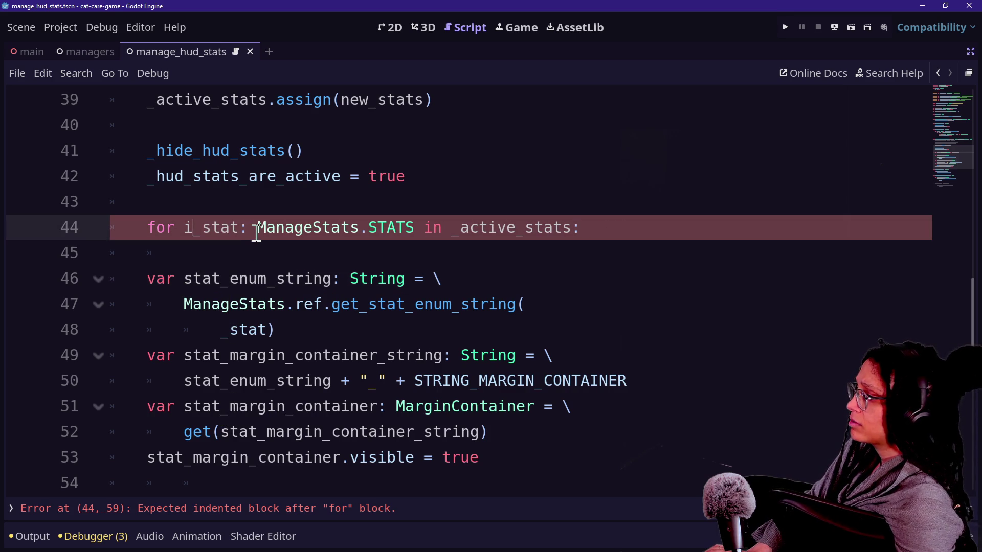
left_click(267, 304)
left_click_drag(267, 279, 267, 293)
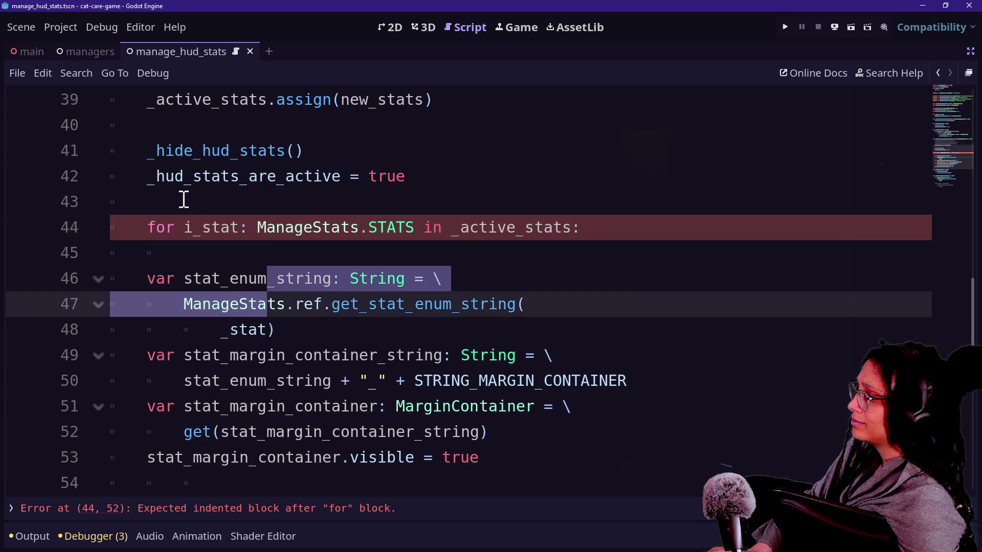
left_click(204, 225)
key("BackSpace")
key("BackSpace")
type("active_")
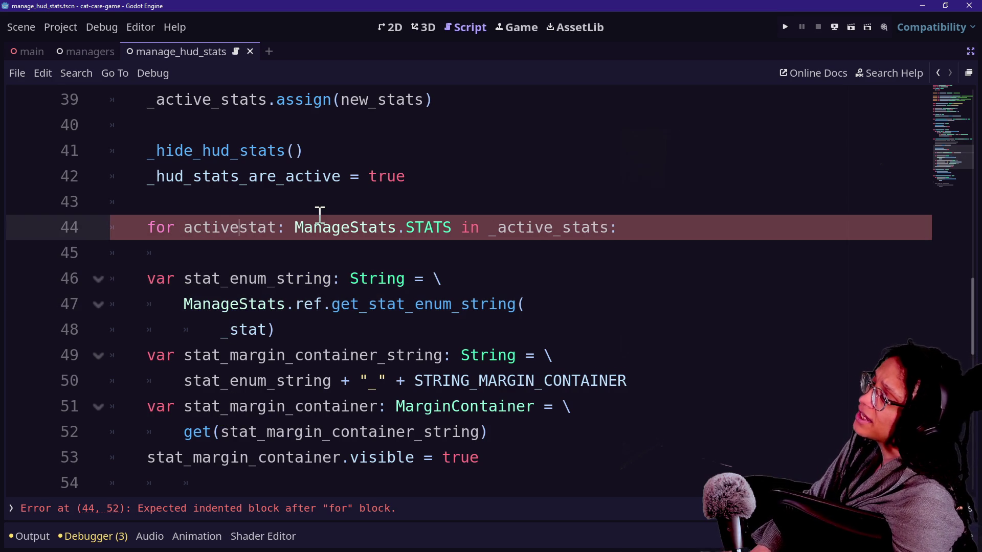
Indent the stat lookup lines under the for loop so they form its body
left_click(406, 301)
mouse_move(334, 279)
left_mouse_down()
mouse_move(390, 406)
mouse_move(382, 453)
left_mouse_up()
key("Tab")
left_click(228, 254)
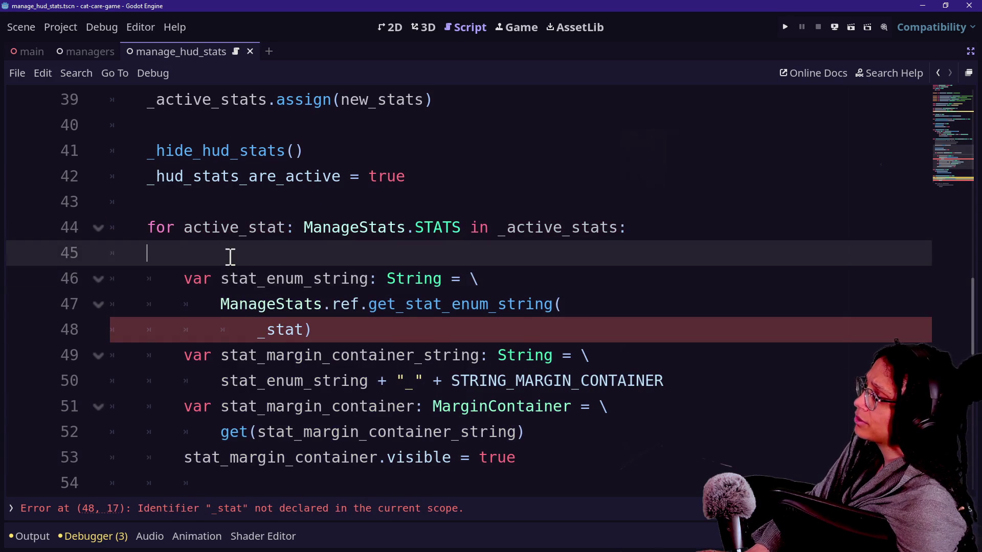
key("BackSpace")
key("BackSpace")
left_click(215, 228)
mouse_move(285, 228)
left_mouse_down()
mouse_move(248, 252)
mouse_move(548, 266)
left_mouse_up()
left_click(549, 267)
mouse_move(506, 228)
left_mouse_down()
mouse_move(560, 228)
mouse_move(329, 269)
left_mouse_up()
left_click(200, 223)
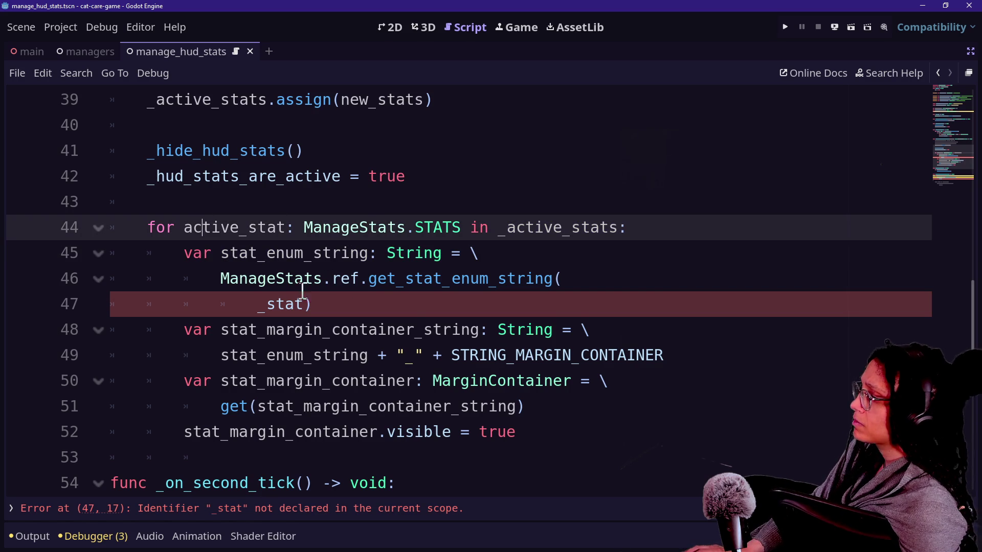
Pass active_stat instead of the undeclared _stat to get_stat_enum_string, then save
double_click(292, 304)
type("active_s")
key("Return")
left_click(235, 248)
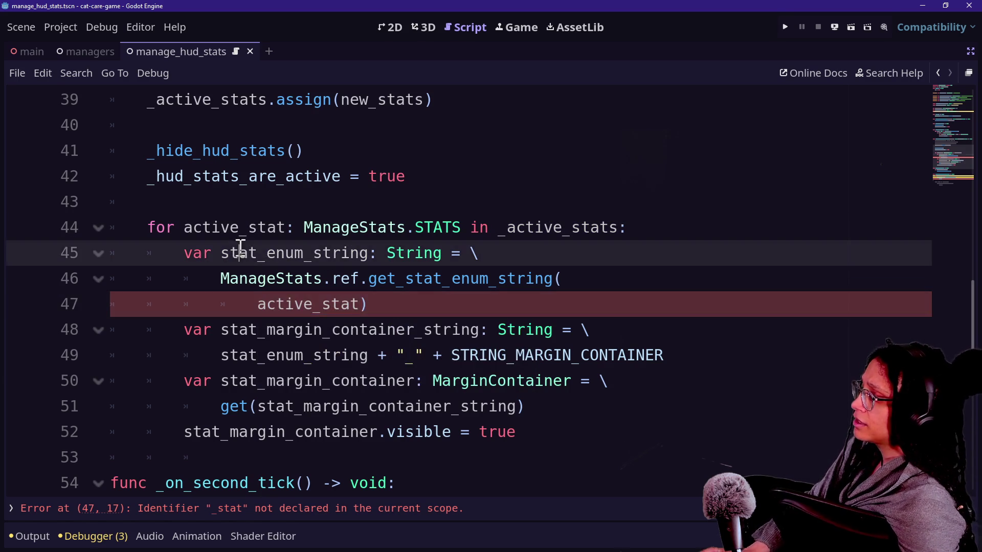
left_click_drag(208, 253, 471, 252)
left_click(497, 279)
left_click_drag(375, 330, 508, 381)
left_click(357, 381)
left_click_drag(257, 381, 504, 408)
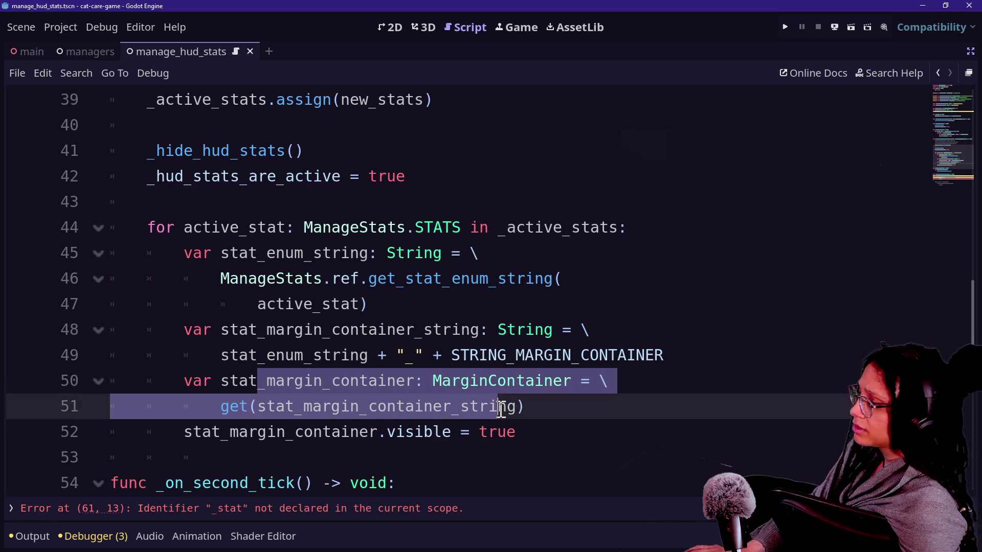
left_click(225, 452)
left_click_drag(225, 452, 547, 446)
left_click(546, 439)
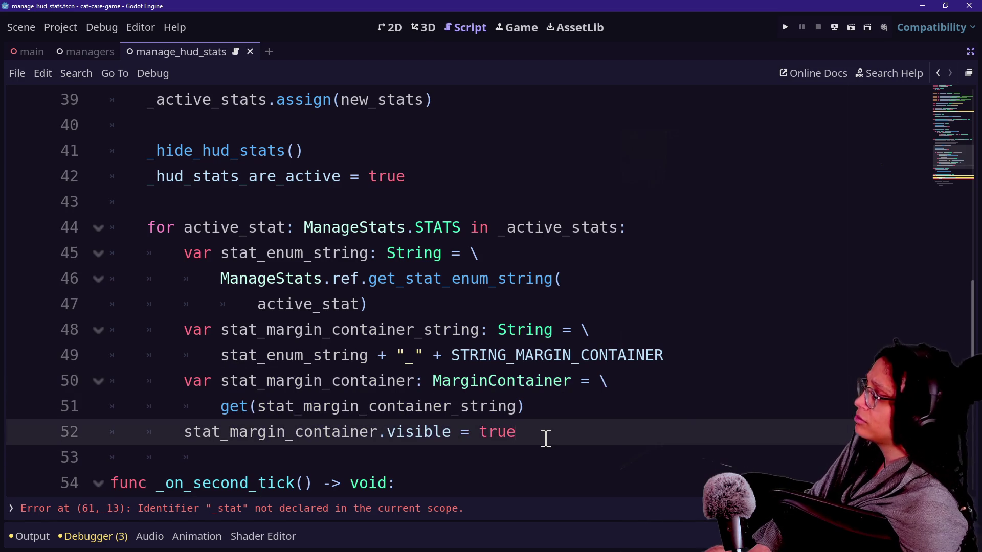
key("ctrl+s")
scroll(401, 376, "down", 3)
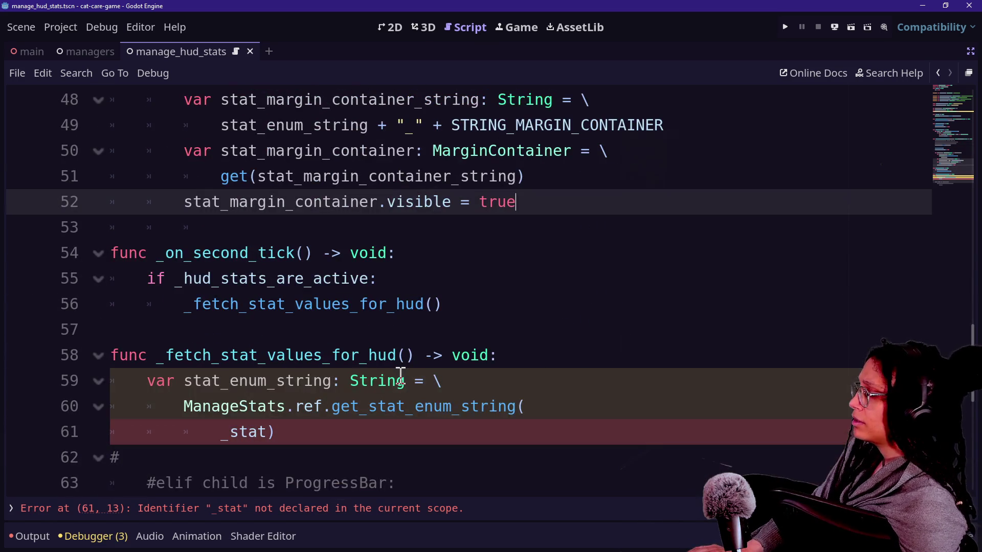
scroll(401, 375, "down", 1)
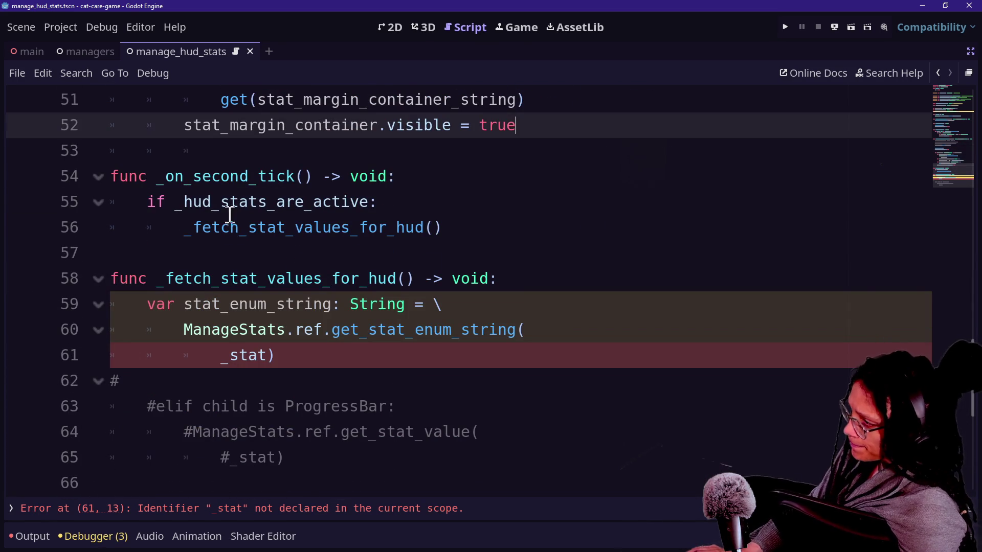
left_click_drag(249, 227, 477, 245)
left_click(478, 246)
left_click_drag(166, 187, 341, 201)
left_click(342, 202)
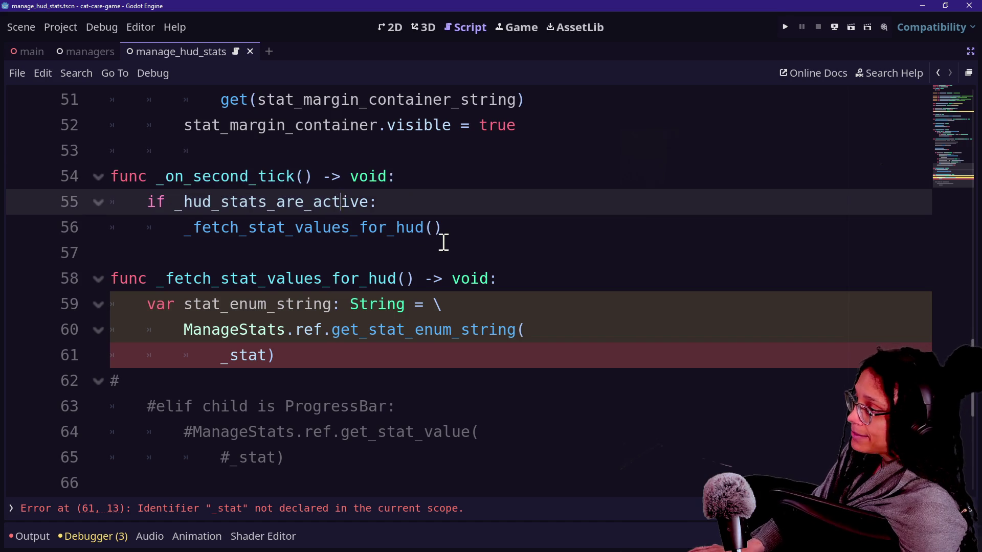
scroll(444, 242, "up", 3)
scroll(444, 242, "down", 1)
left_click_drag(187, 323, 340, 355)
left_click(340, 355)
left_click_drag(165, 382, 443, 381)
left_click(484, 385)
scroll(326, 387, "down", 2)
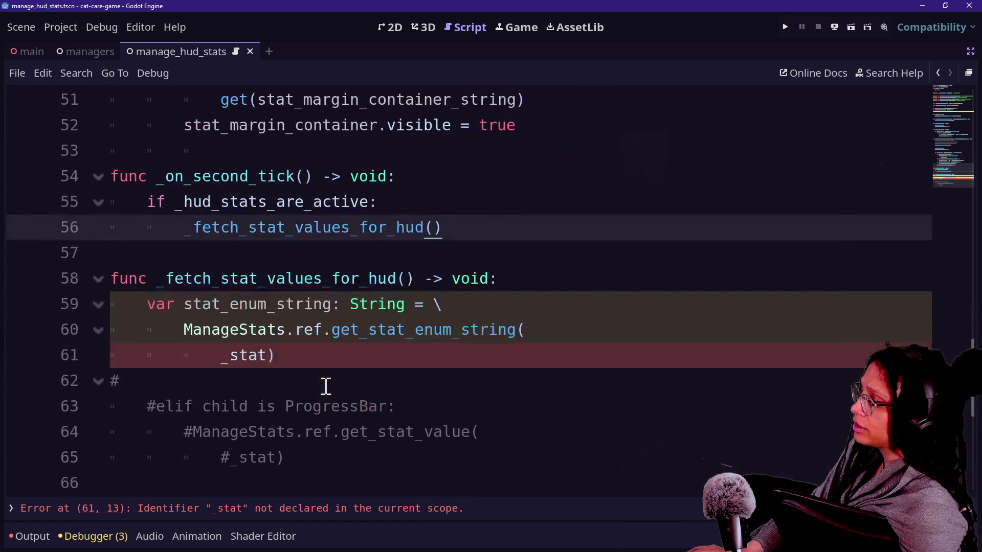
scroll(216, 330, "up", 4)
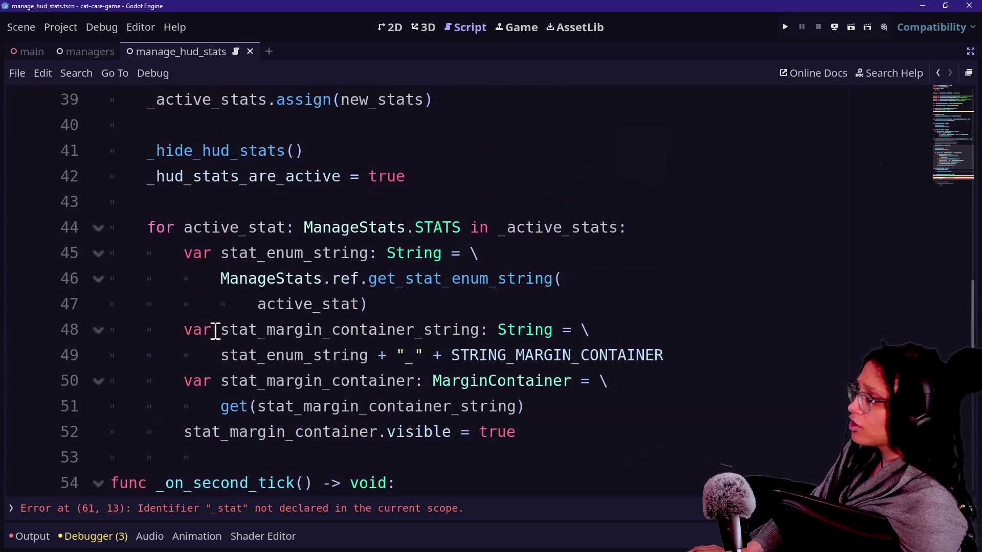
left_click_drag(208, 176, 377, 206)
left_click(389, 205)
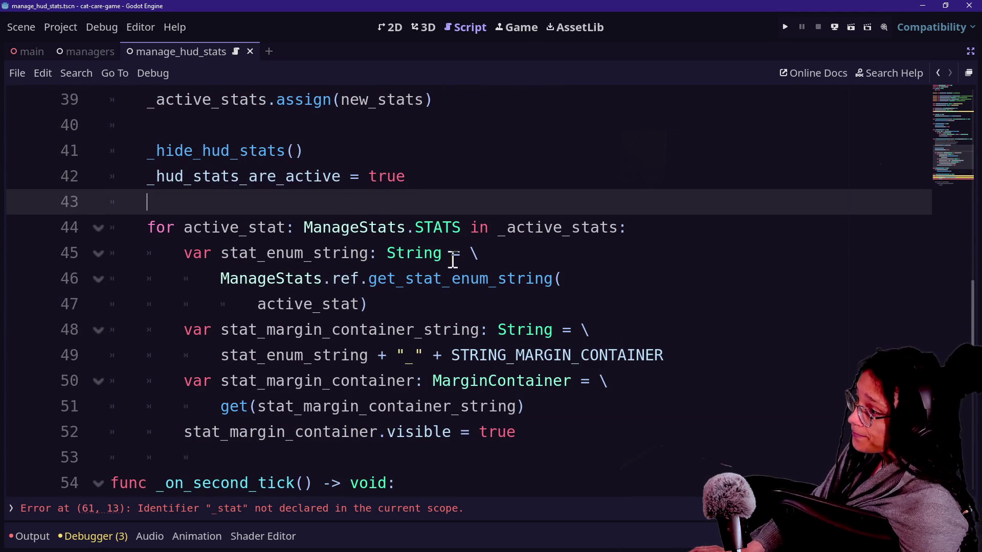
scroll(443, 237, "up", 1)
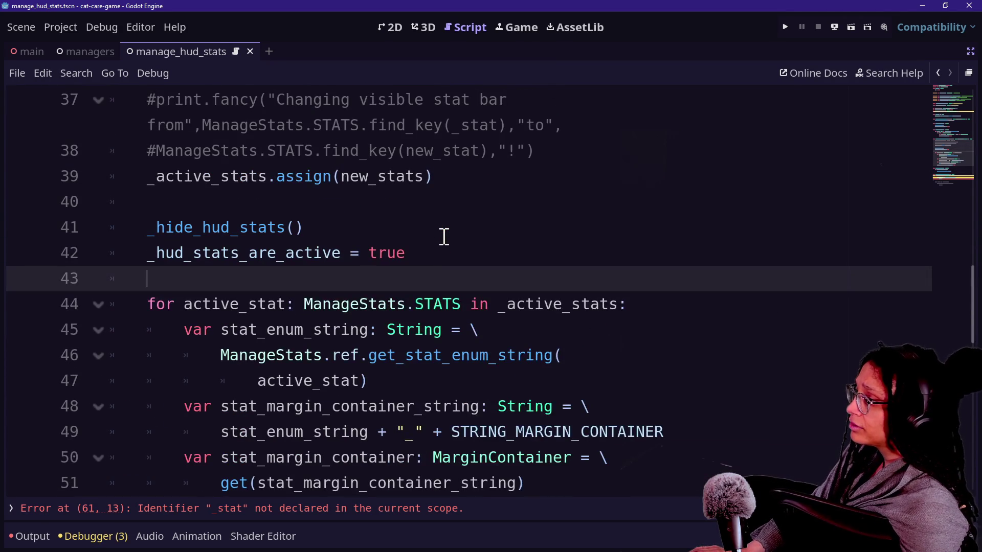
scroll(236, 187, "up", 2)
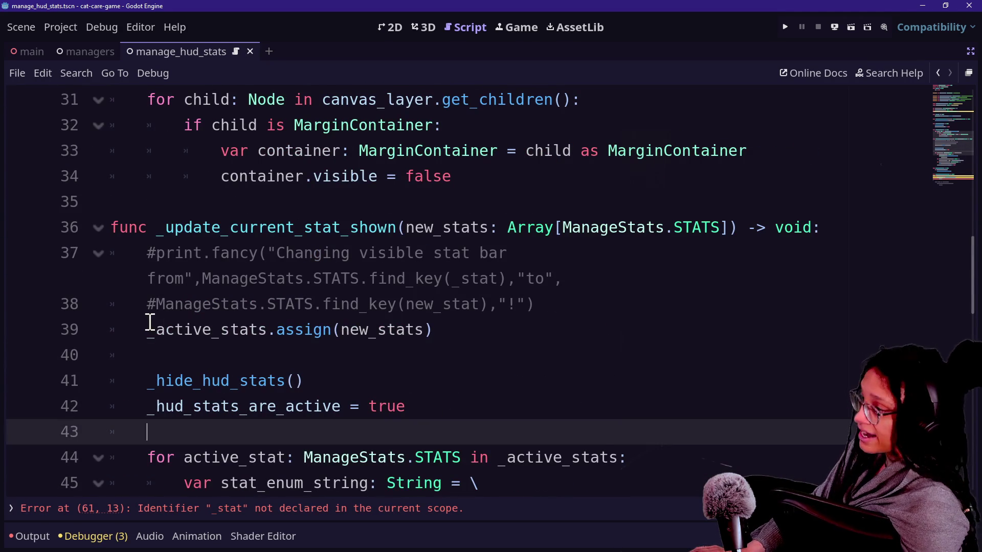
left_click_drag(148, 328, 276, 334)
scroll(276, 337, "down", 4)
scroll(277, 340, "down", 1)
scroll(278, 340, "up", 2)
scroll(400, 308, "up", 3)
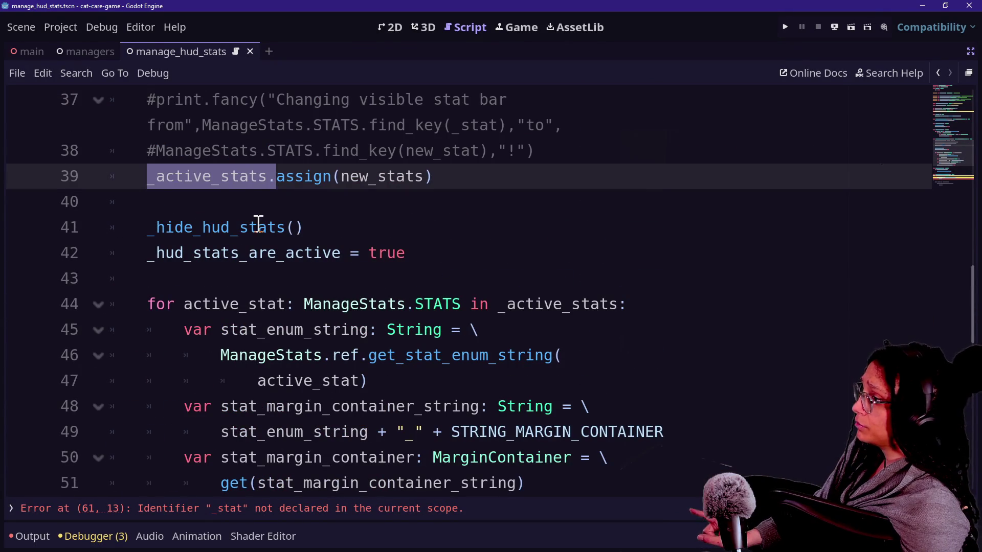
left_click(263, 228)
left_click_drag(147, 253, 359, 252)
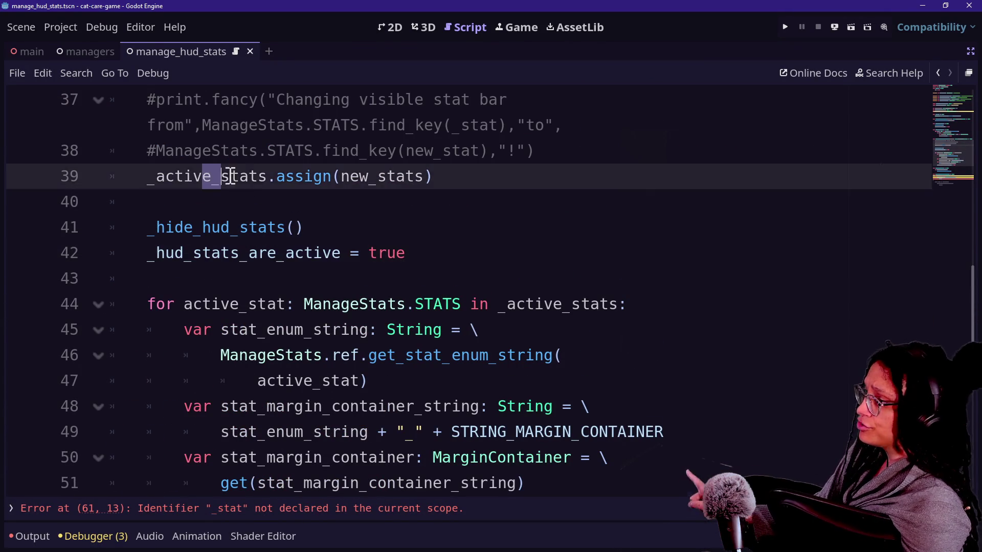
left_click_drag(203, 173, 427, 193)
left_click(428, 193)
scroll(361, 262, "down", 4)
scroll(361, 262, "down", 3)
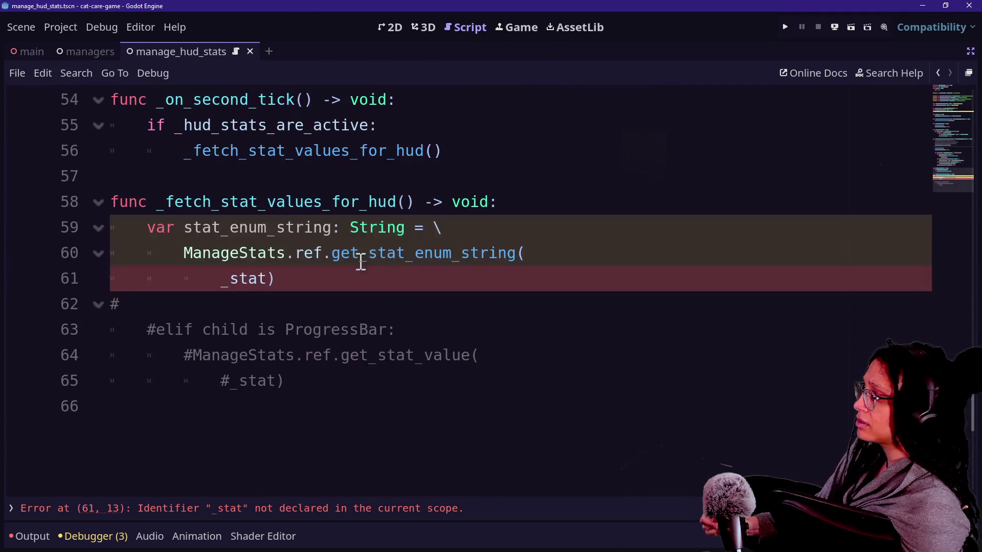
left_click(377, 278)
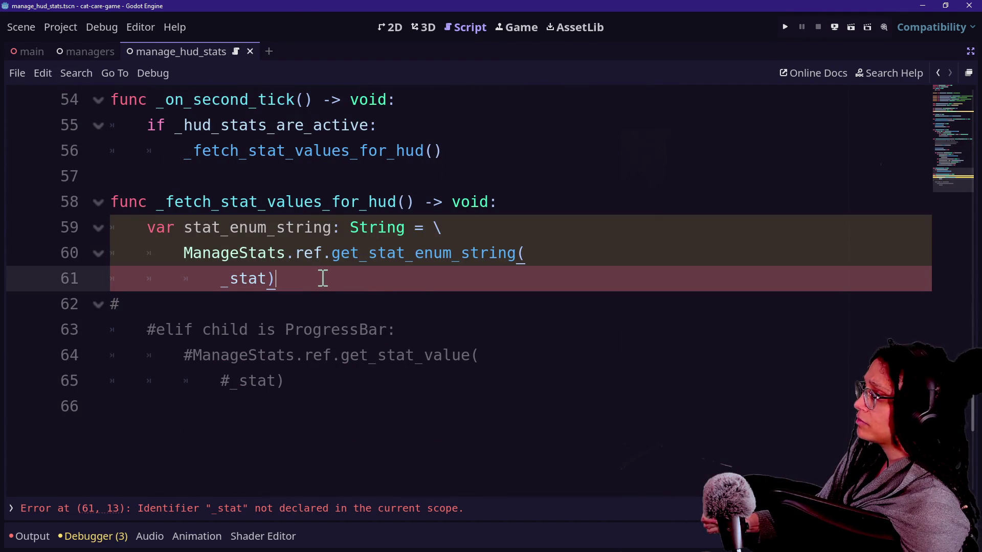
scroll(425, 282, "up", 5)
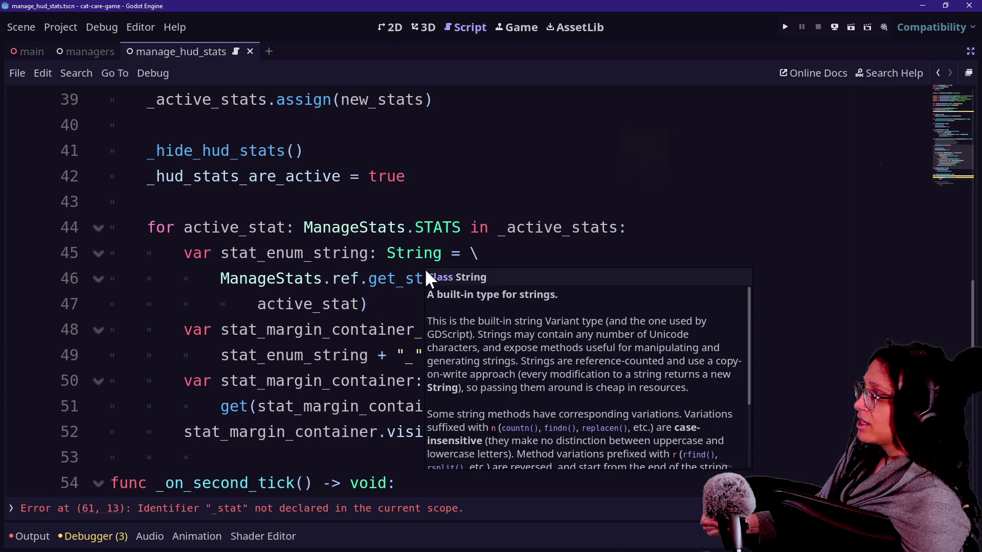
left_click(419, 277)
left_click(406, 314)
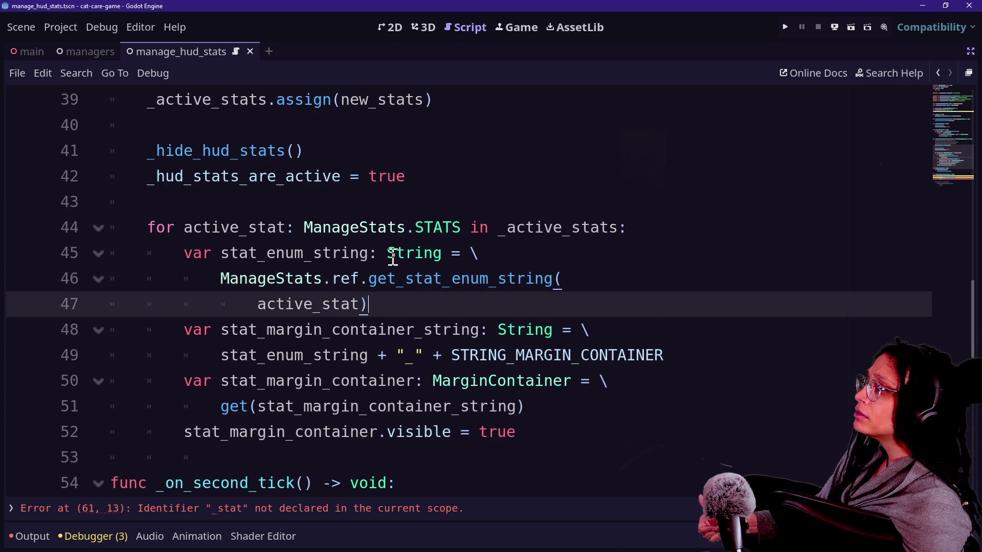
scroll(392, 255, "up", 2)
scroll(393, 258, "up", 11)
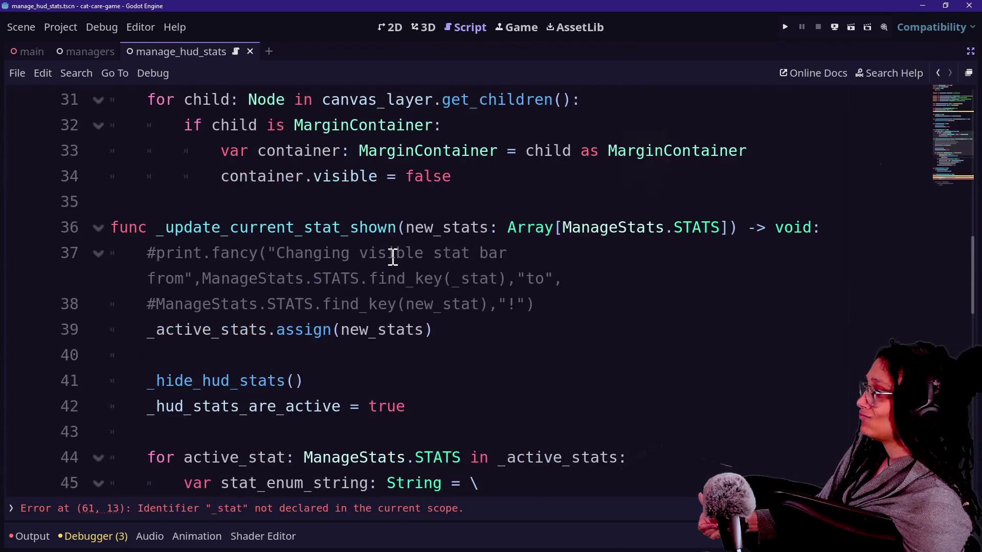
left_click(352, 198)
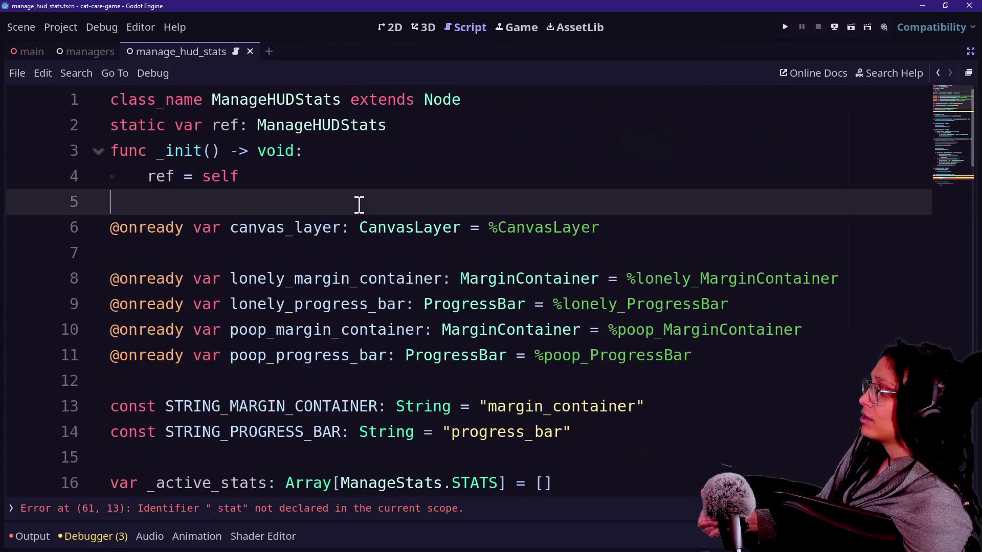
scroll(357, 263, "down", 3)
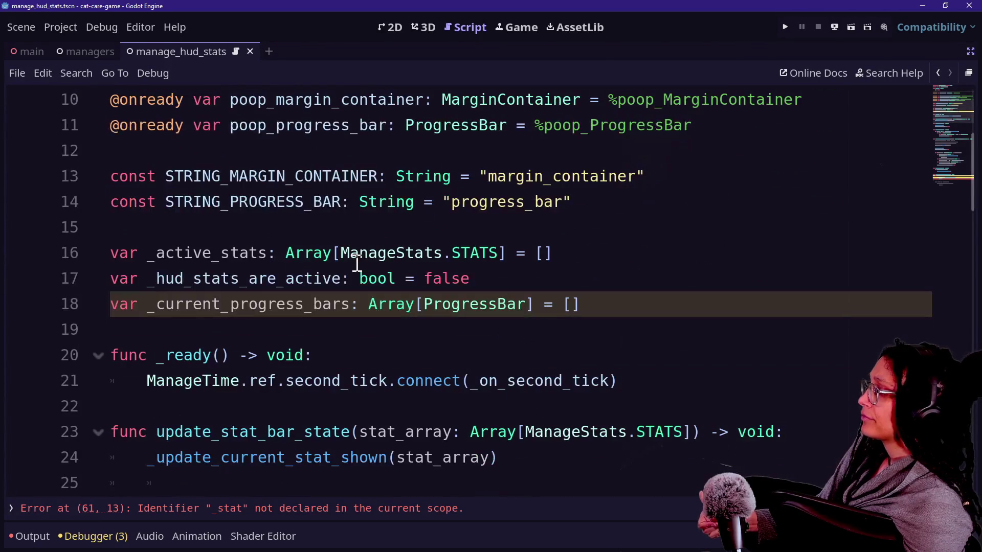
left_click(260, 251)
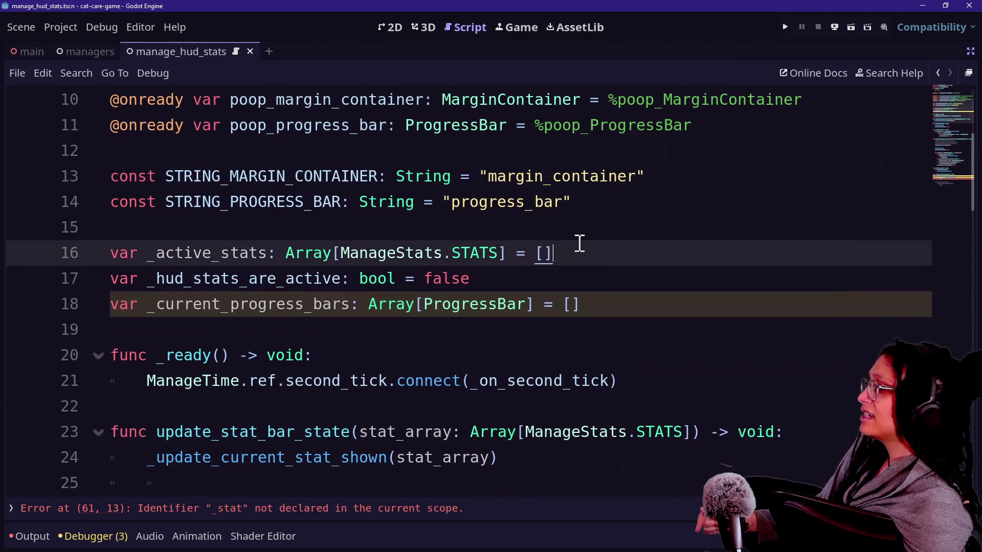
left_click_drag(249, 252, 230, 252)
left_click(651, 256)
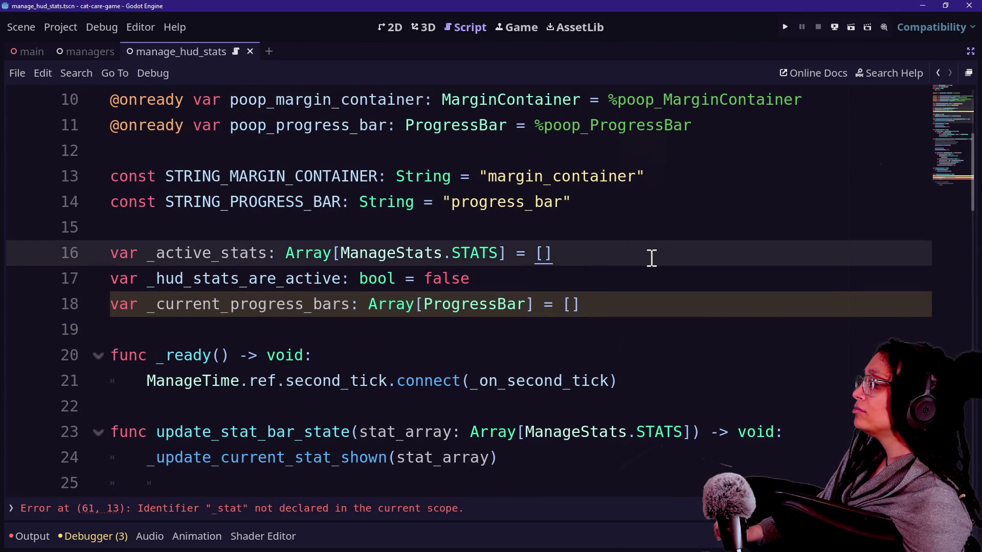
key("Return")
type("v")
key("BackSpace")
key("BackSpace")
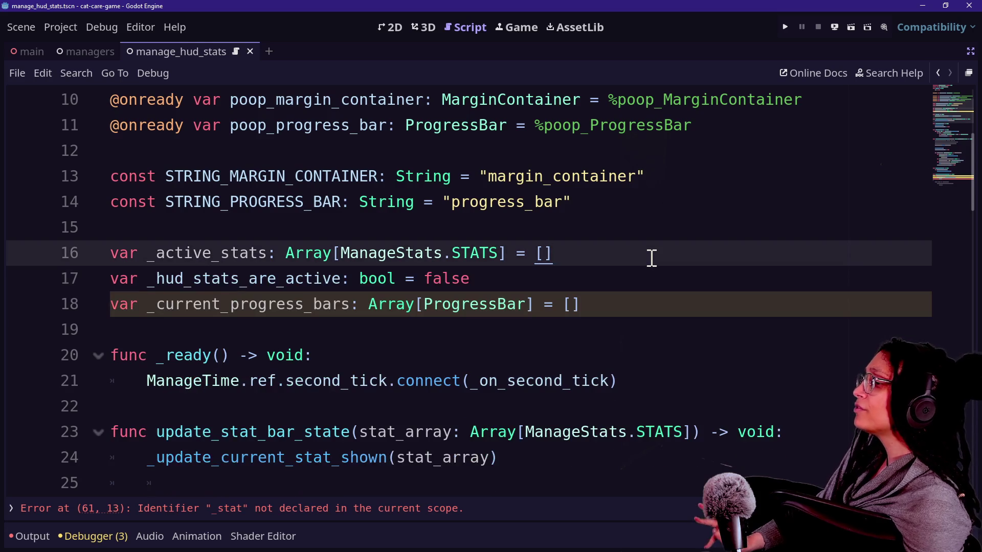
scroll(651, 257, "down", 4)
scroll(650, 256, "up", 5)
key("Return")
type("var _active_stat:")
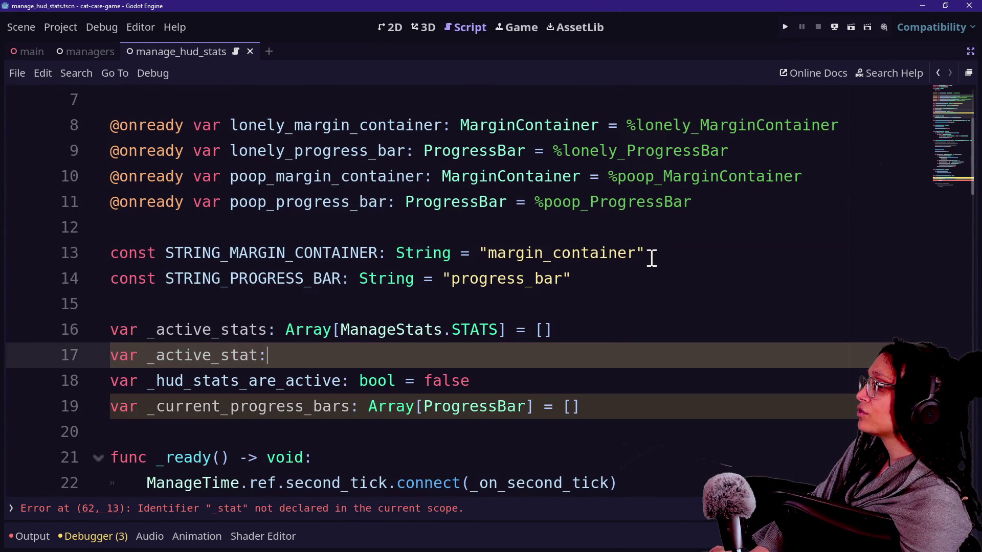
key("BackSpace")
type("_strings: A")
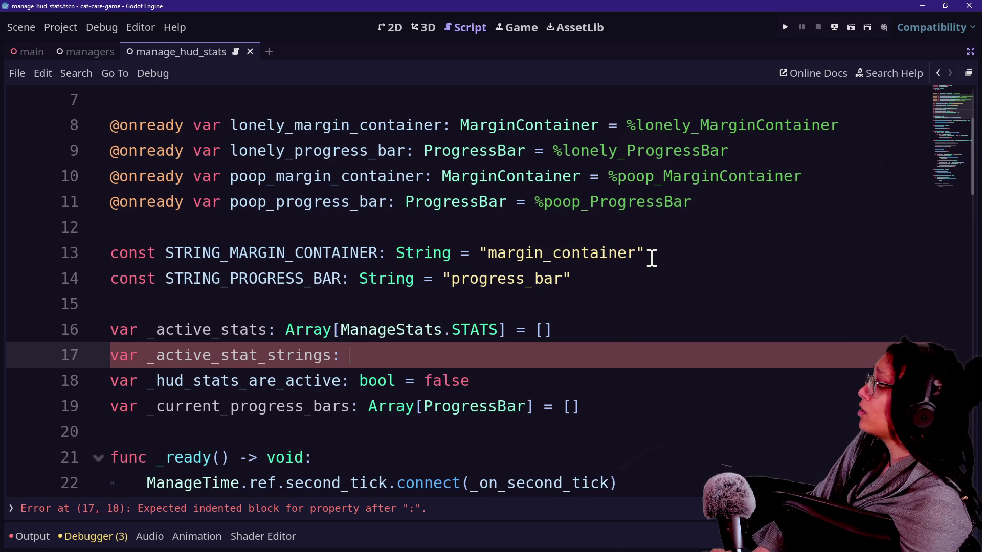
type("rray[Strings")
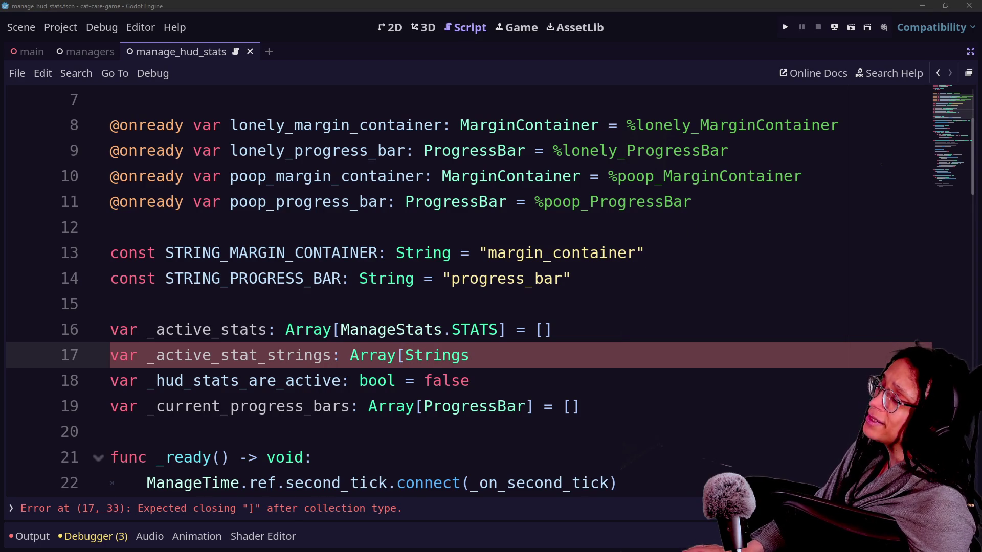
left_click(550, 353)
left_click(620, 332, "shift")
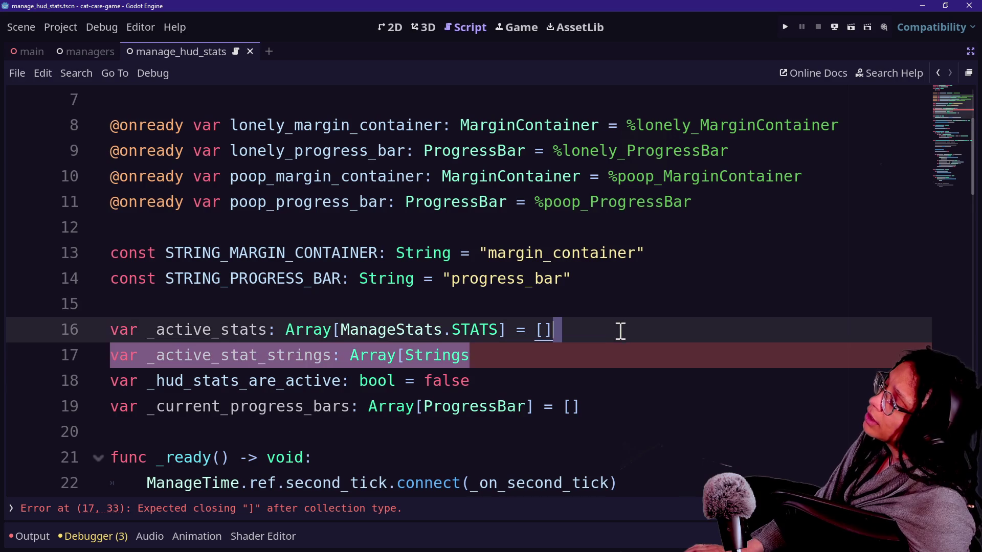
key("BackSpace")
scroll(621, 327, "down", 9)
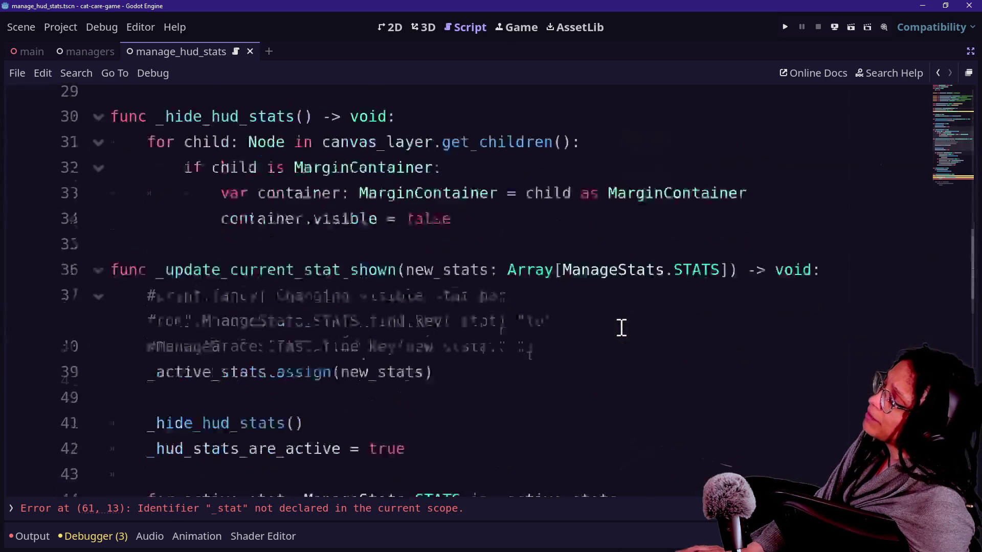
scroll(621, 327, "down", 2)
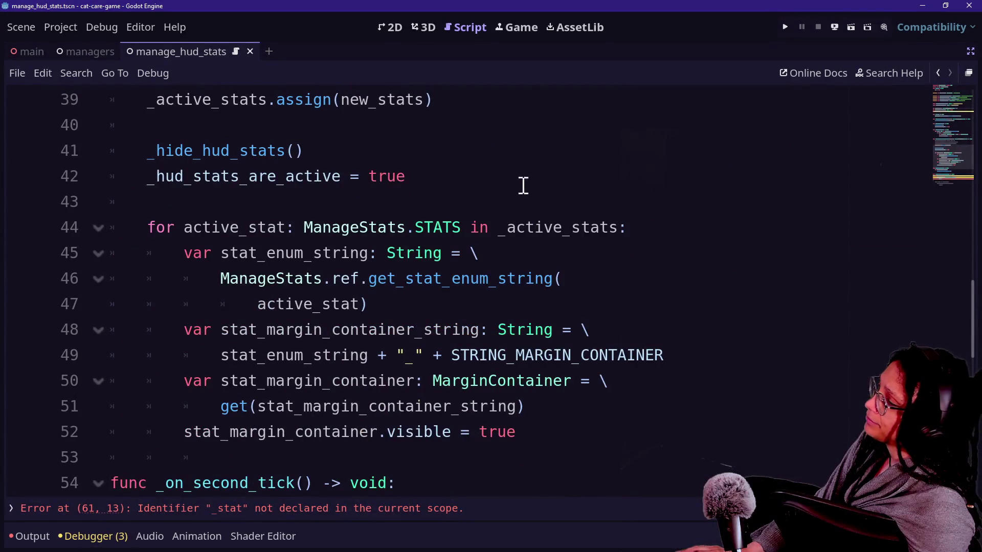
Start a func _get_control_node_from_stat header on a new line above the active-stats loop
left_click(525, 194)
key("Return")
key("Return")
key("Up")
key("BackSpace")
key("BackSpace")
key("Escape")
type("unc ")
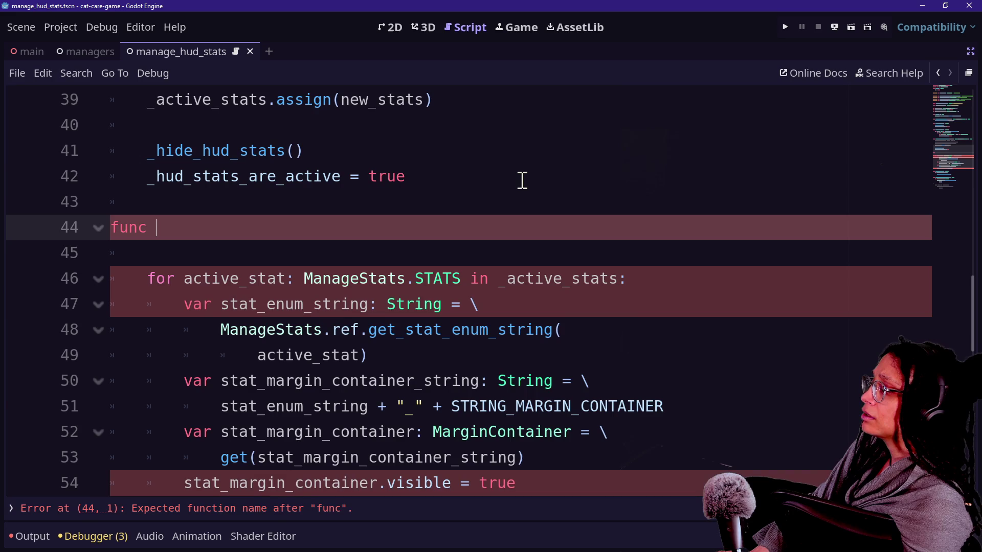
type("_get_")
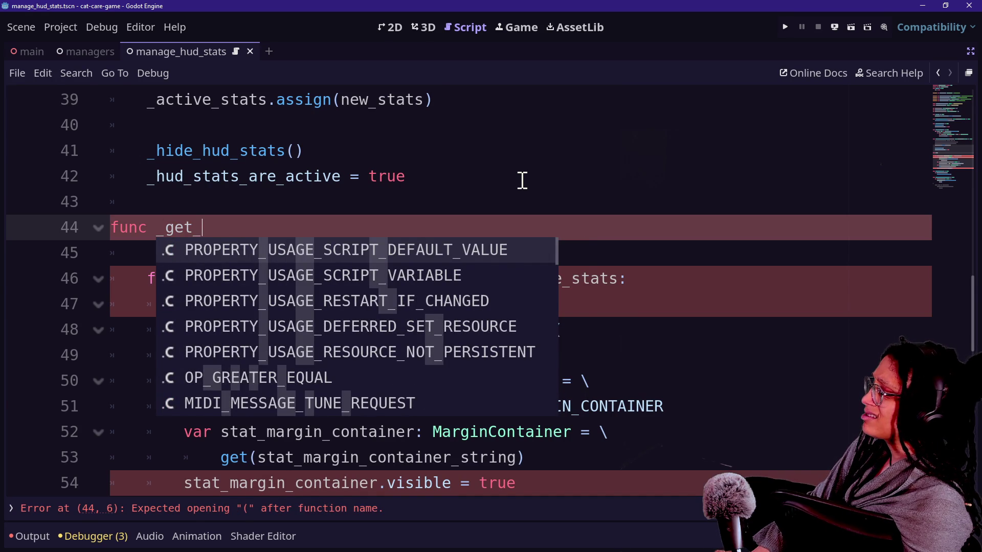
key("BackSpace")
key("BackSpace")
key("BackSpace")
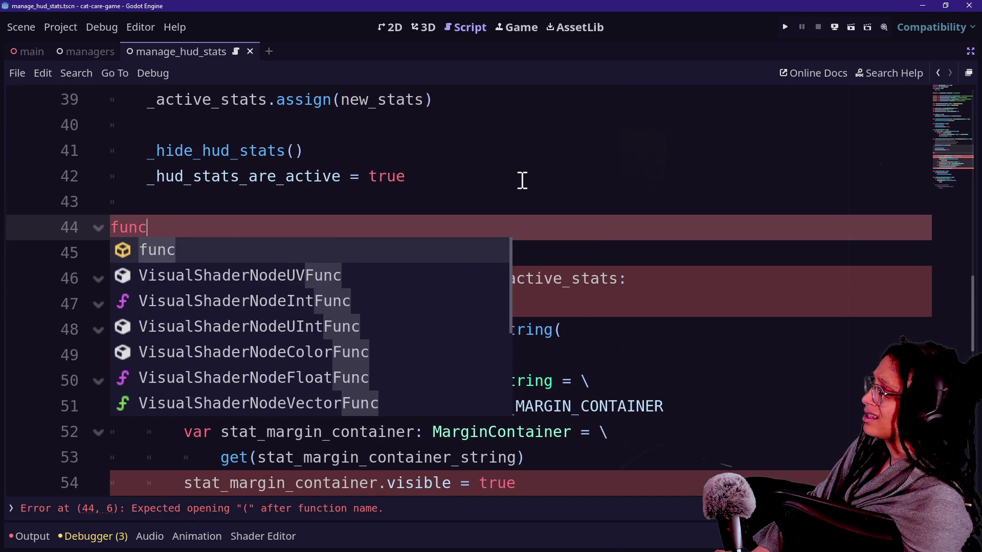
key("BackSpace")
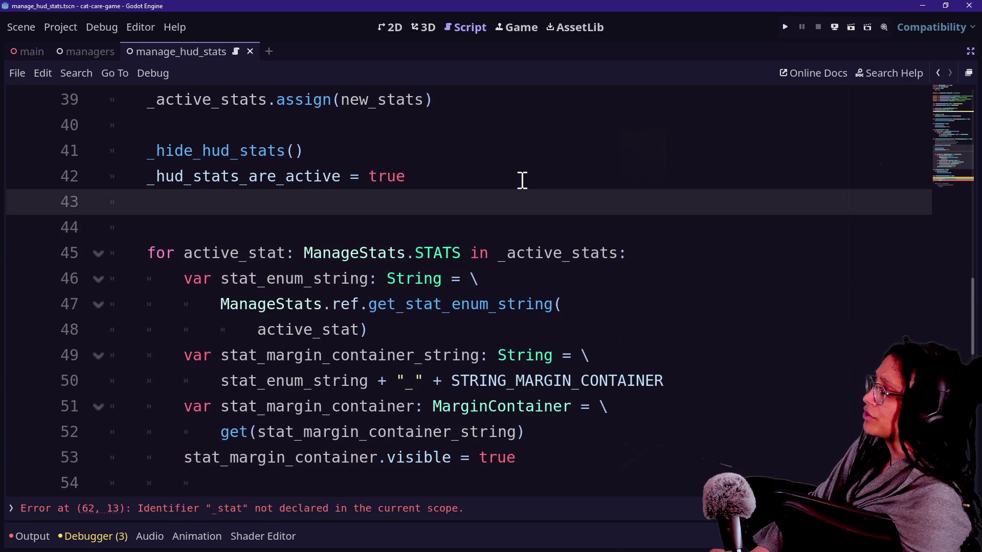
key("Return")
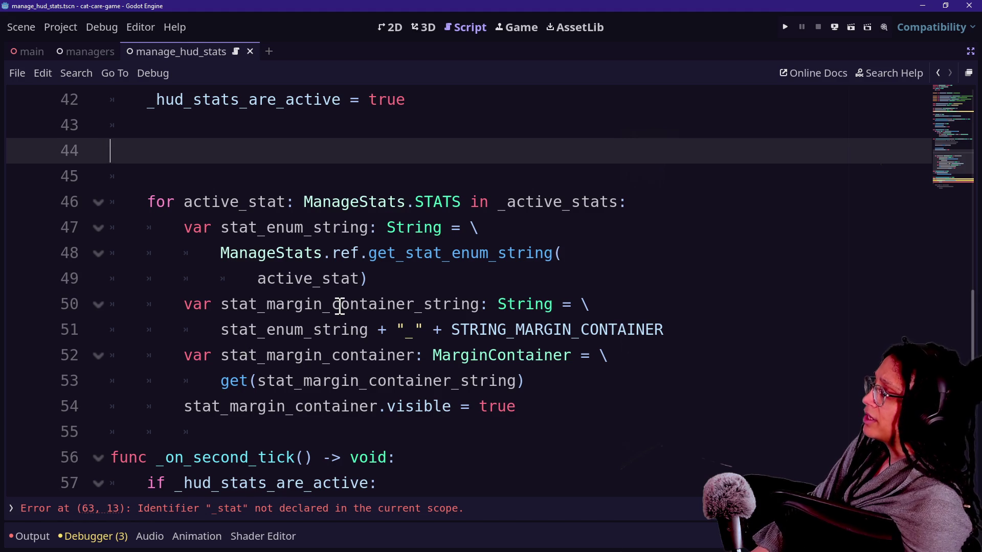
type("func g")
key("BackSpace")
type("_get_")
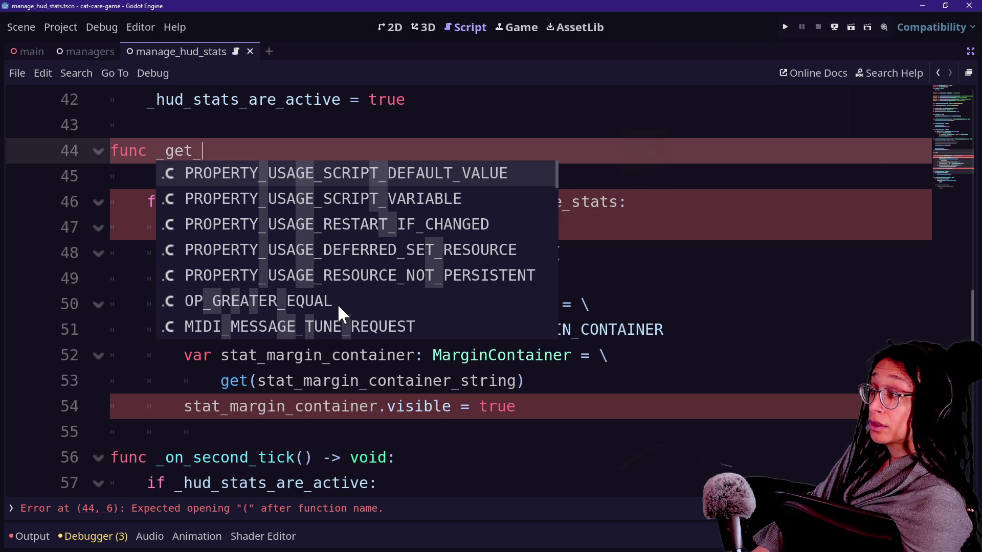
type("prep")
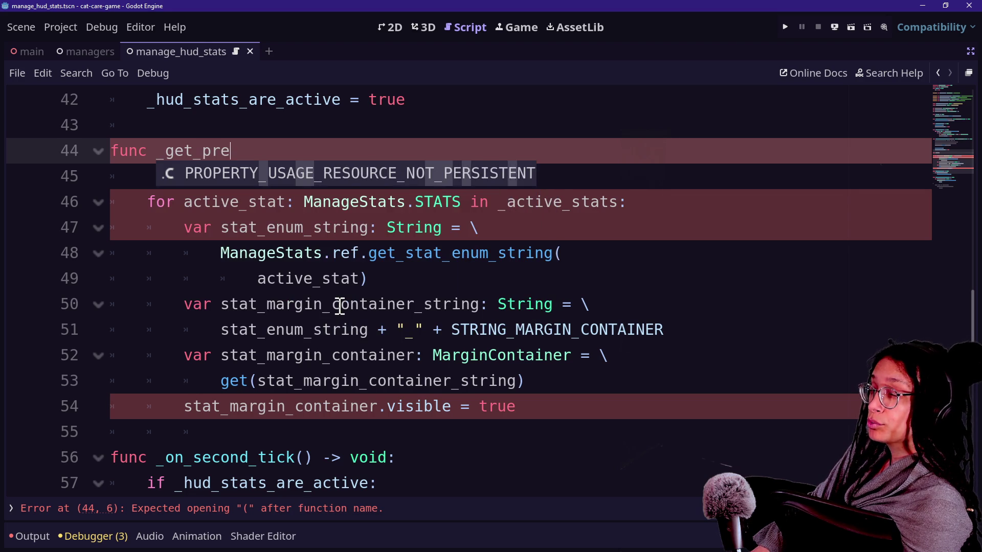
key("BackSpace")
type("control_")
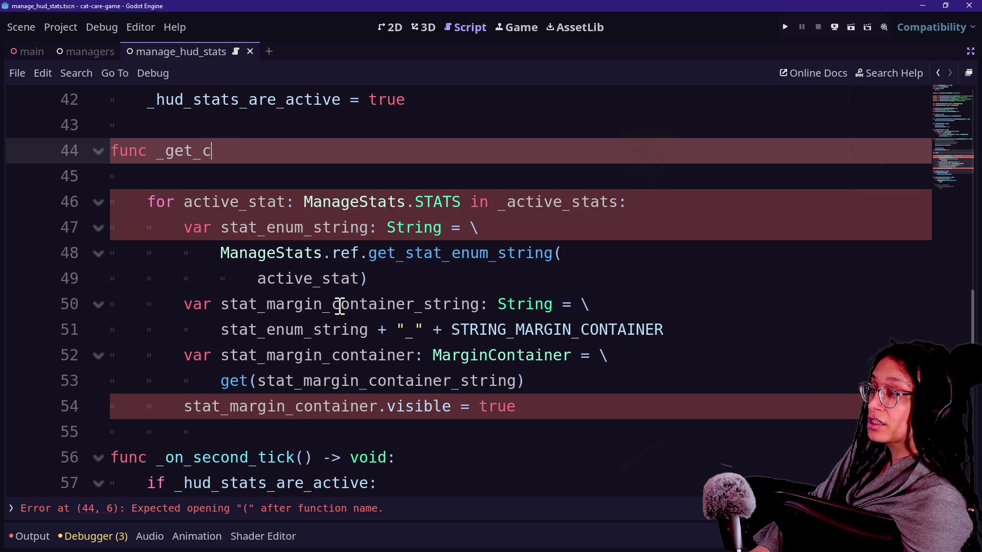
type("node:")
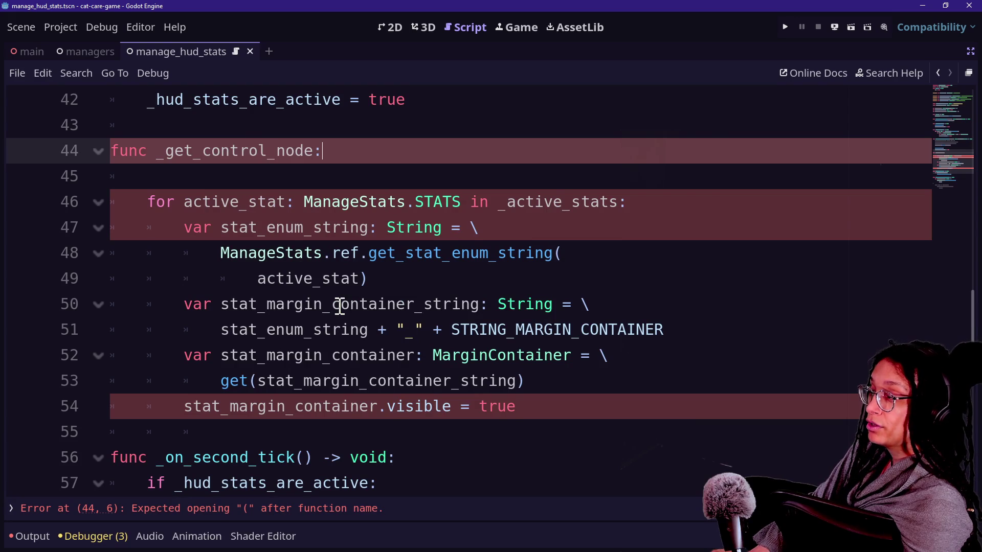
key("BackSpace")
type("rom_")
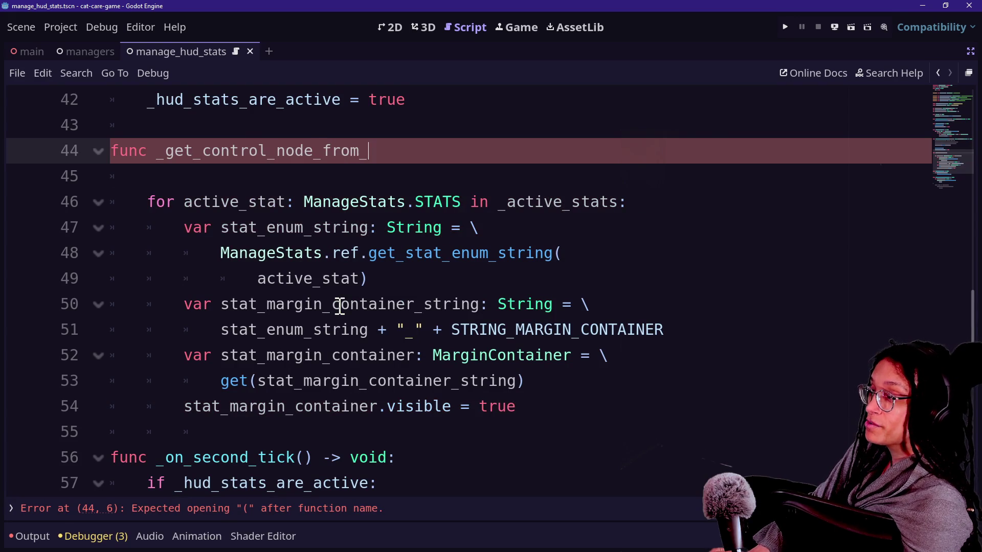
type("stat(")
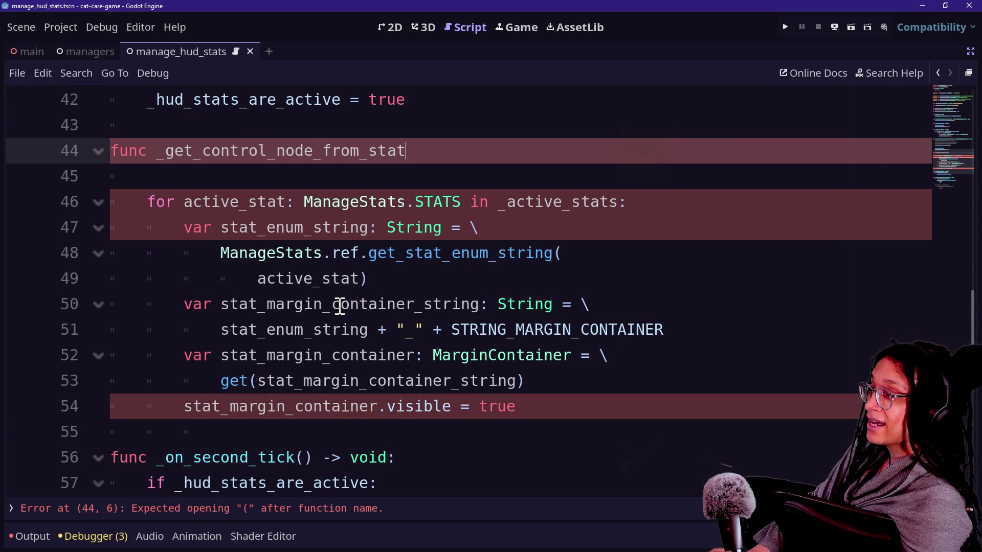
type("ManageSta")
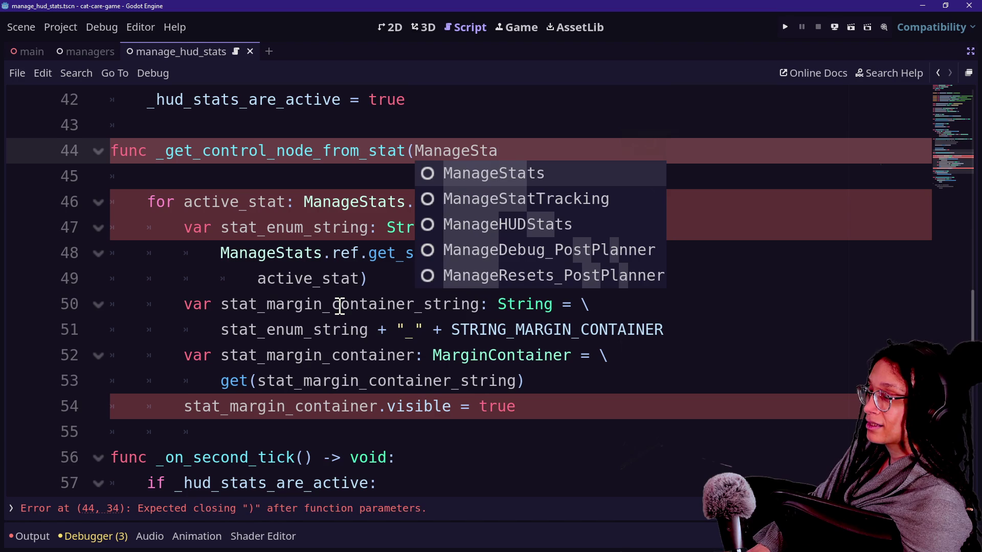
type("ts.")
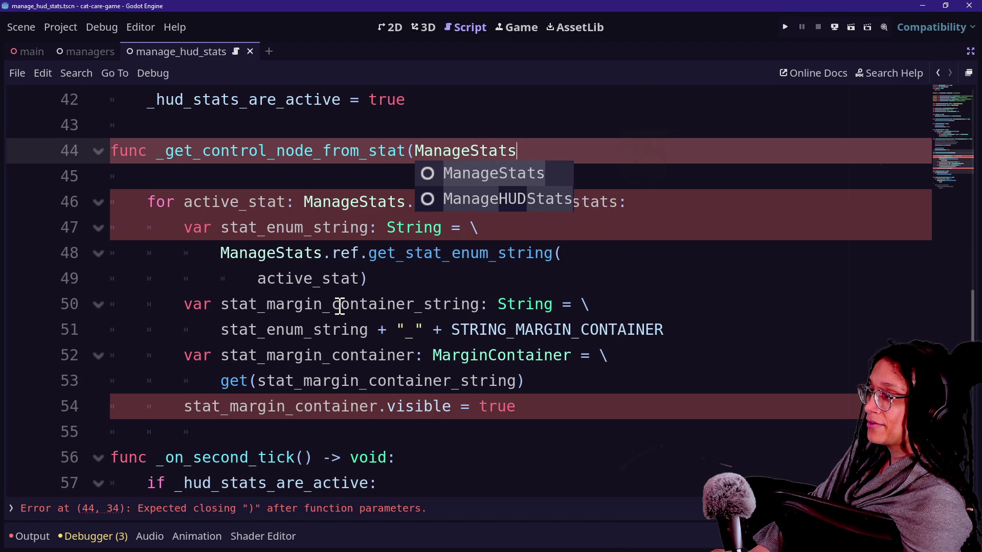
type("STATS")
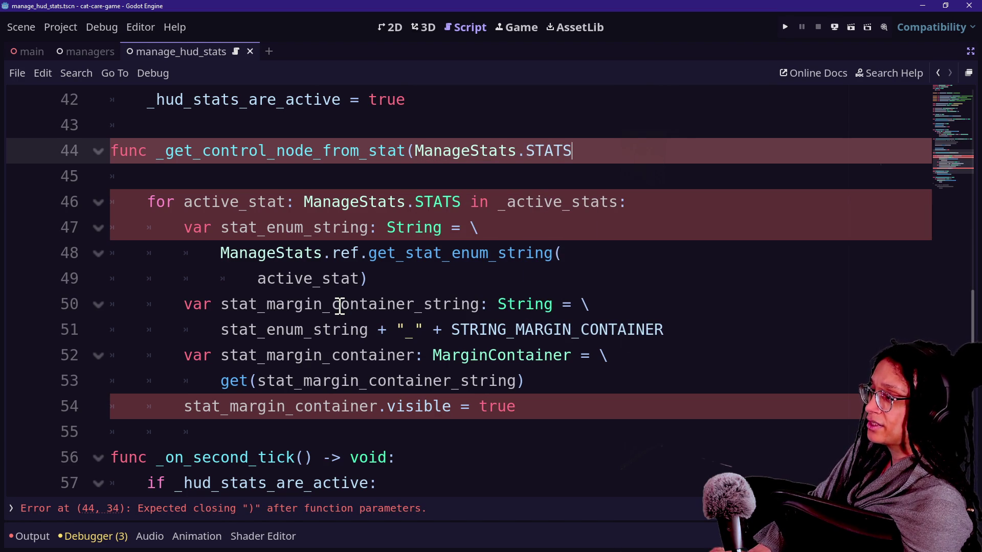
Add the stat: ManageStats.STATS parameter and -> Control return type, with blank body lines
key("ctrl+Left")
type("stat:")
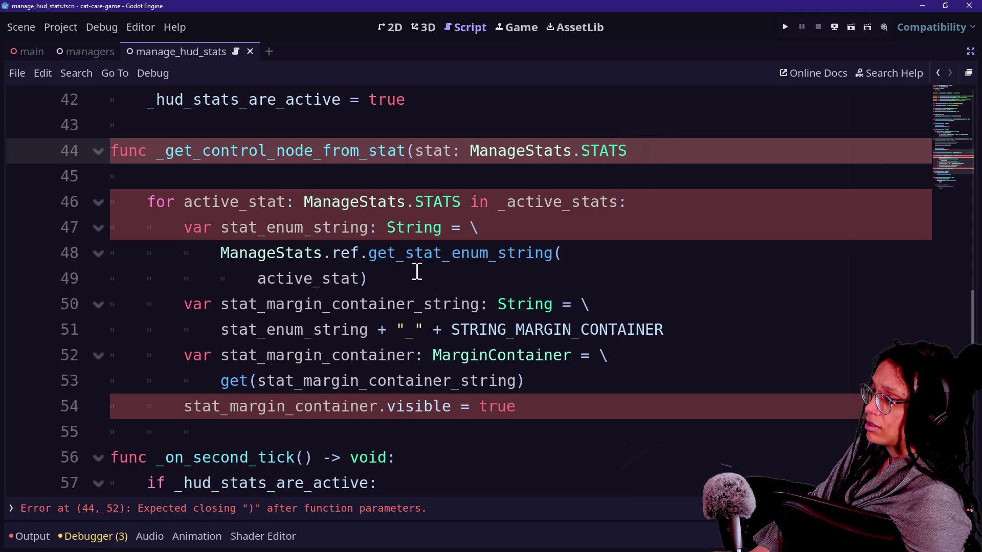
key("ctrl+z")
left_click(136, 202)
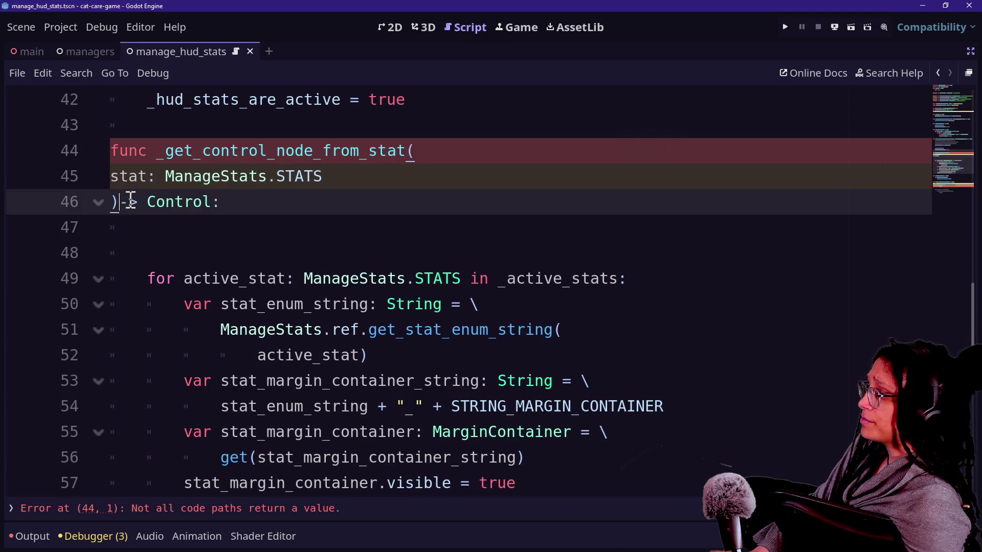
left_click(182, 234)
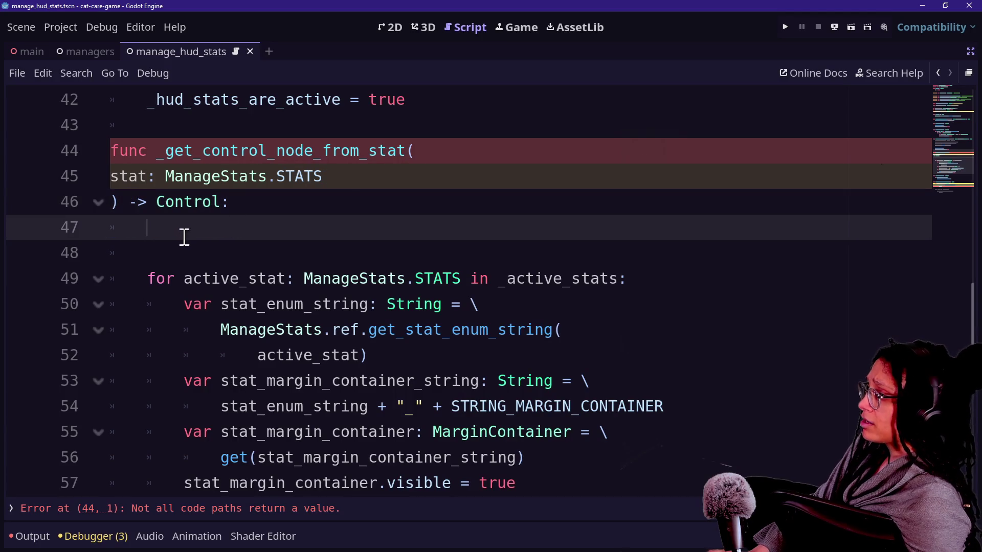
key("BackSpace")
key("BackSpace")
left_click(297, 223)
key("BackSpace")
key("BackSpace")
left_click(296, 224)
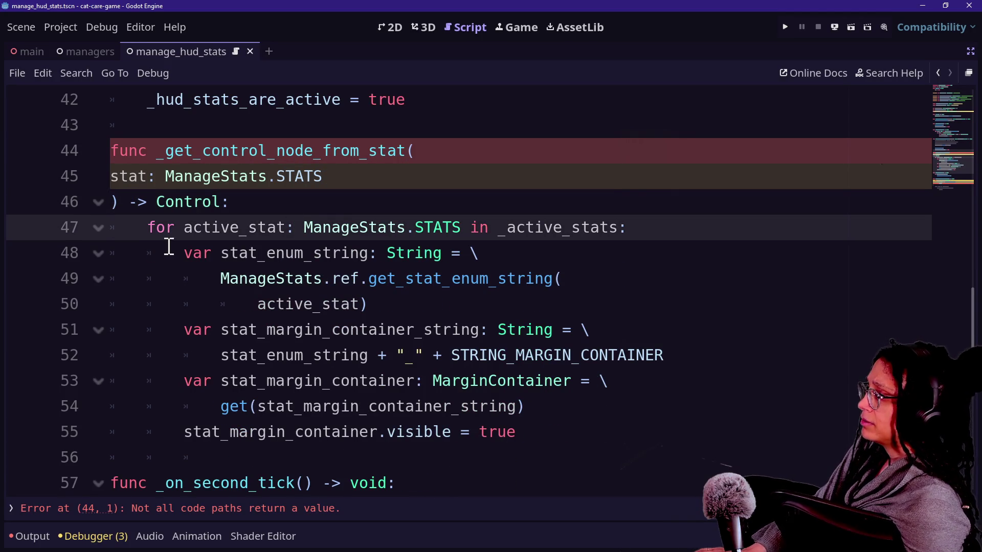
left_click(257, 205)
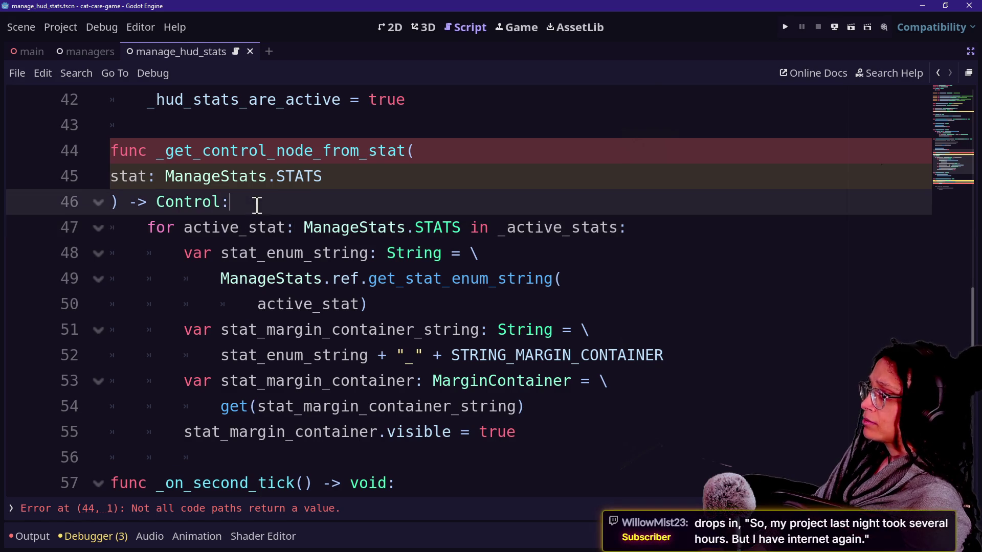
key("Return")
key("Return")
key("Up")
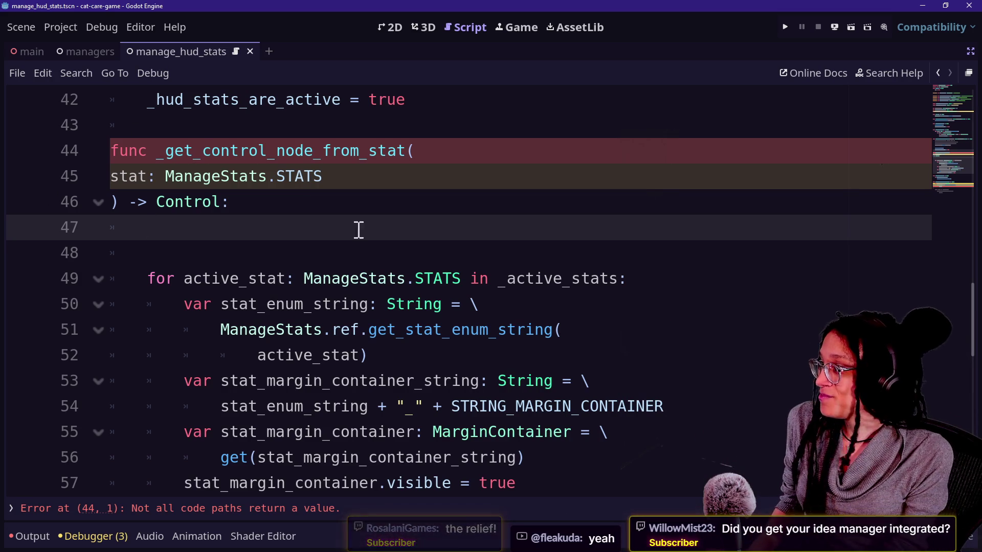
Make the helper's body return Control.new()
left_click(394, 303)
mouse_move(395, 302)
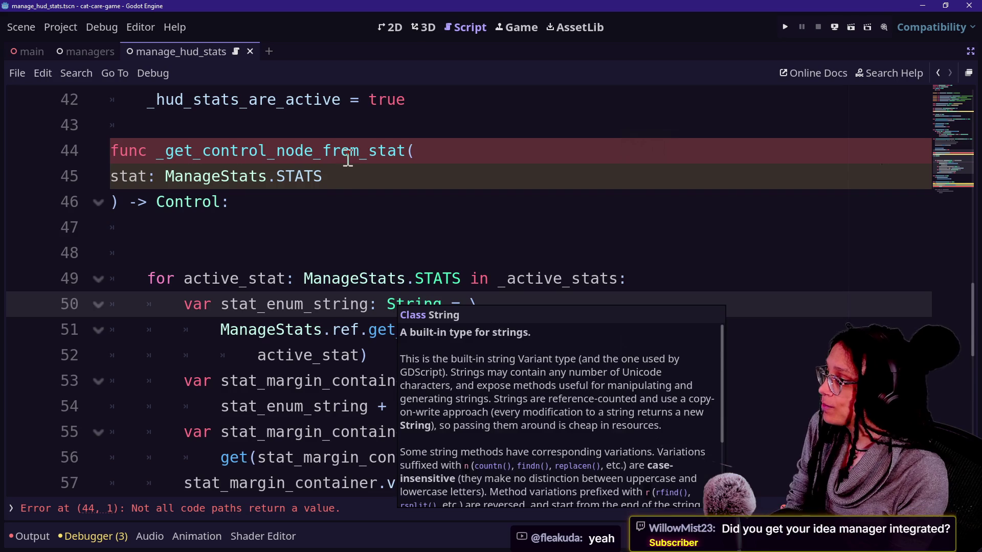
left_click(377, 220)
type("retu")
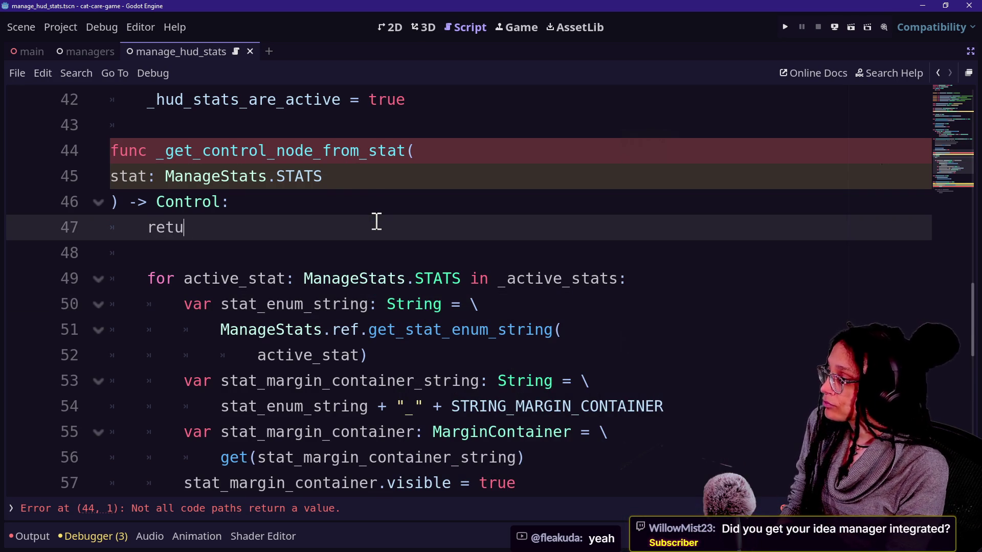
type("rn C")
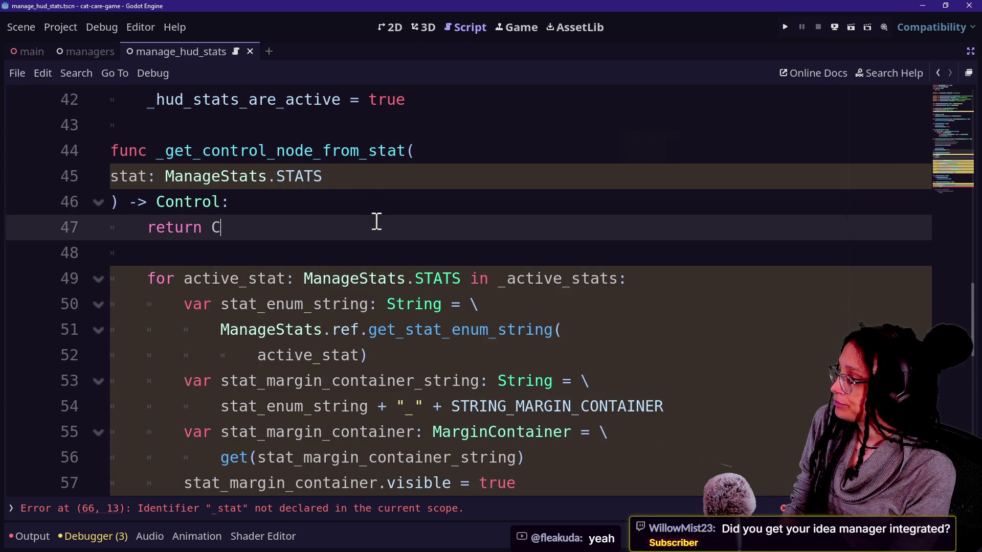
key("BackSpace")
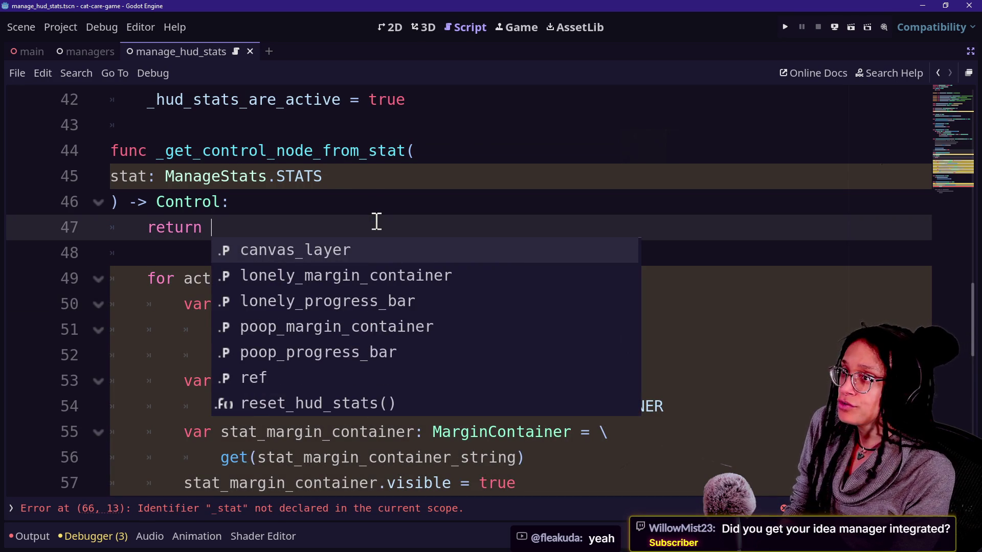
type("Control")
left_click(302, 216)
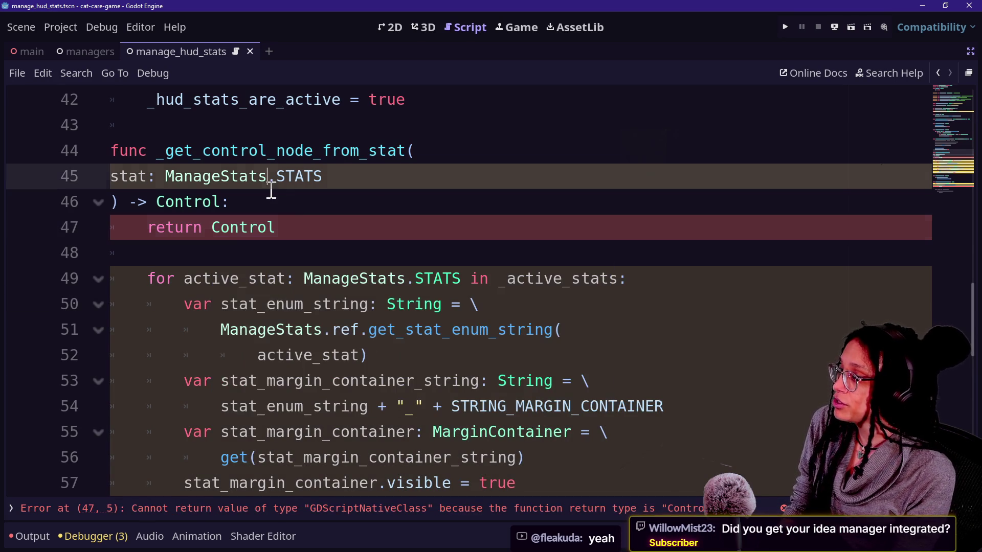
left_click(309, 224)
type("ew()")
left_click(453, 256)
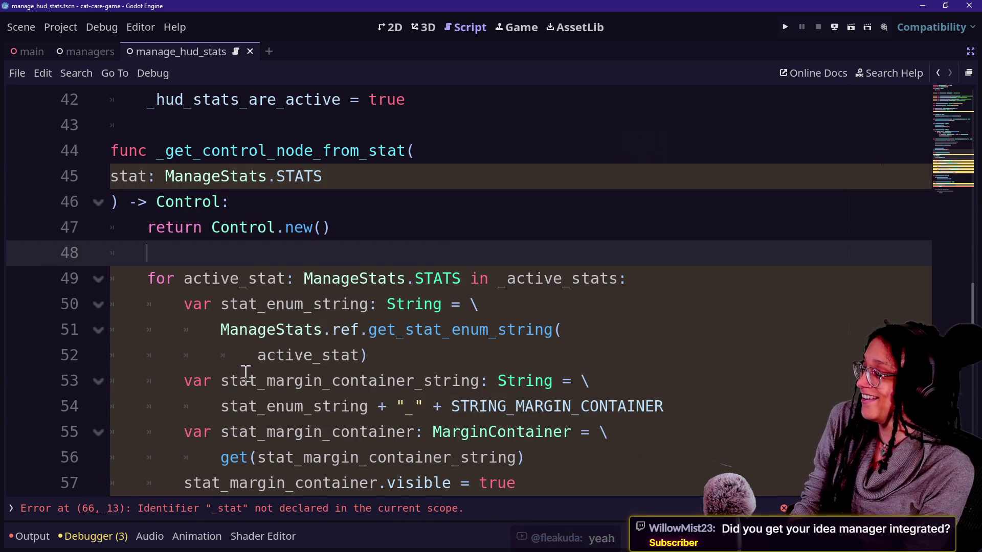
Comment out the old lookup in _fetch_stat_values_for_hud, stub it with pass, and run the project
scroll(246, 373, "down", 5)
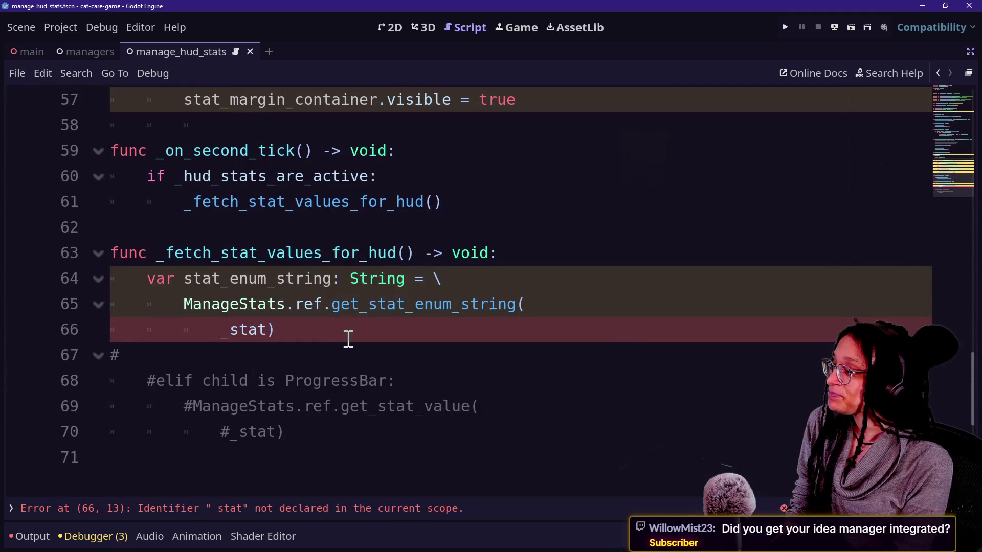
left_click_drag(349, 339, 358, 282)
key("ctrl+k")
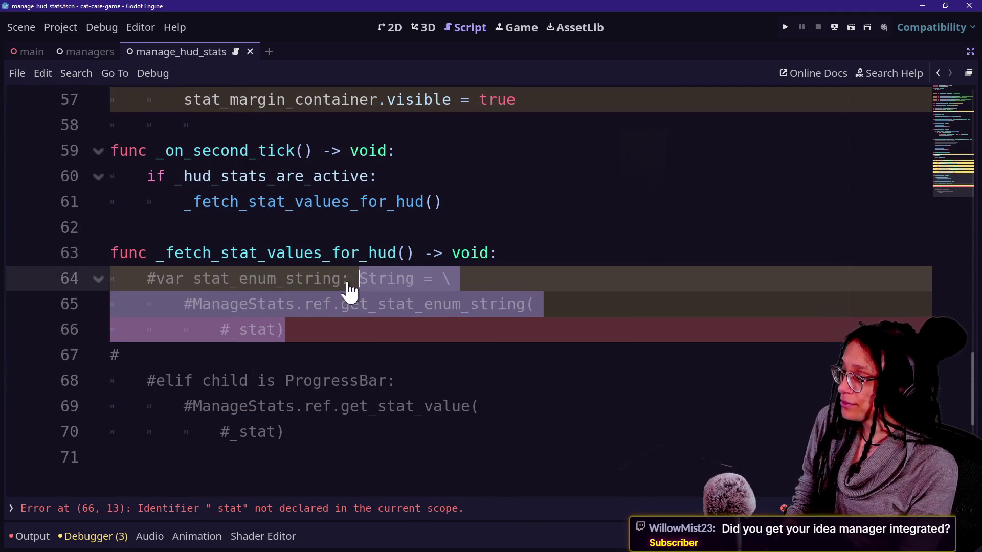
left_click(574, 252)
key("Return")
type("pass")
left_click(533, 179)
scroll(533, 179, "up", 15)
left_click(781, 27)
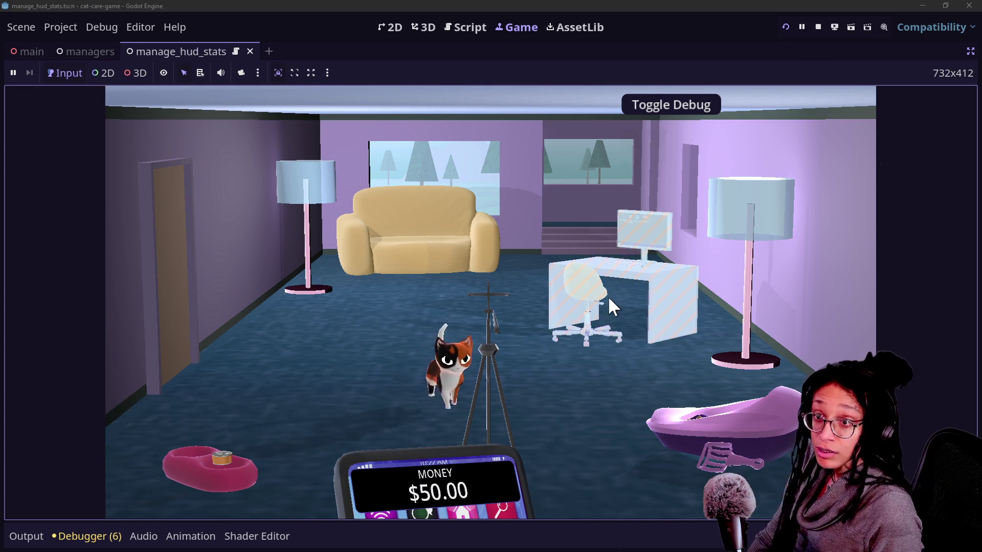
left_click(605, 266)
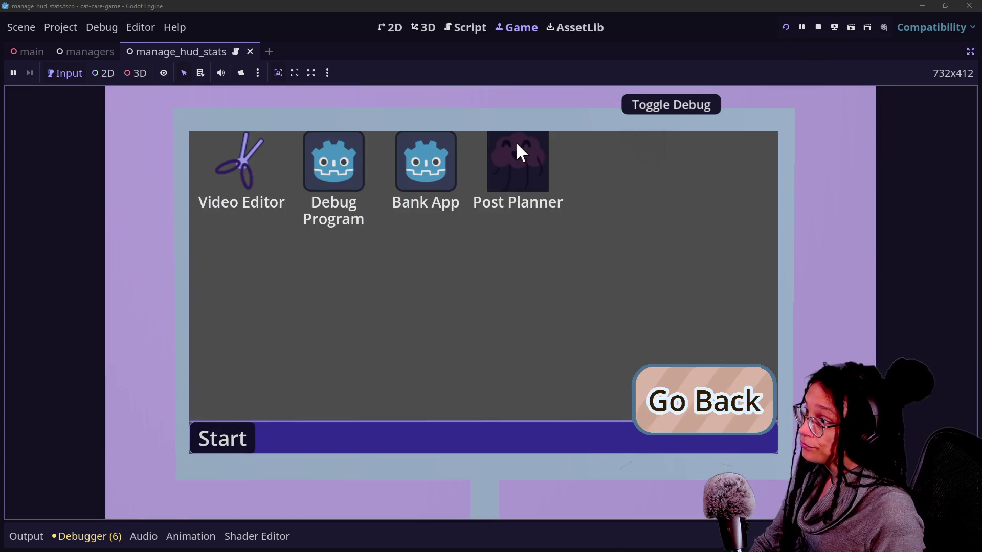
double_click(516, 149)
left_click(503, 286)
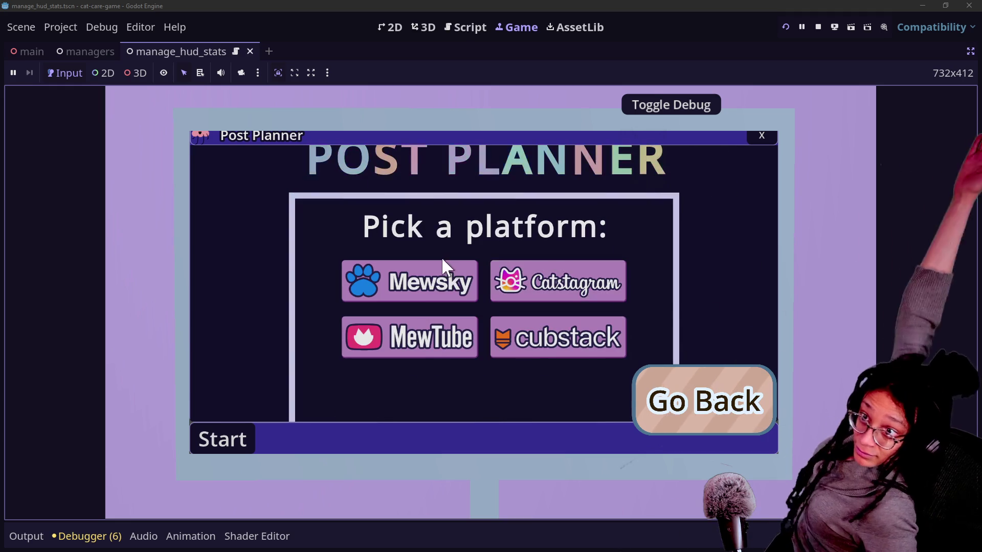
left_click(429, 274)
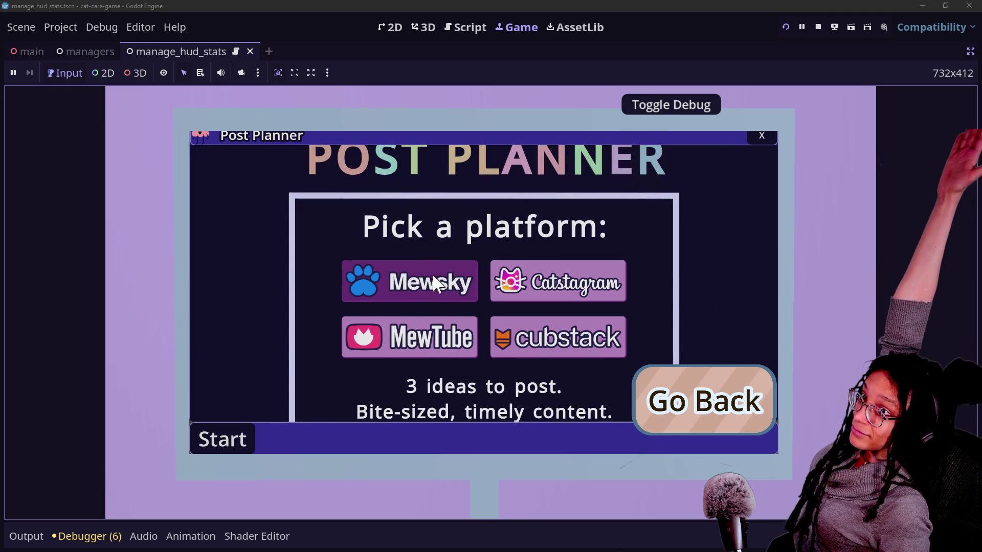
left_click(437, 280)
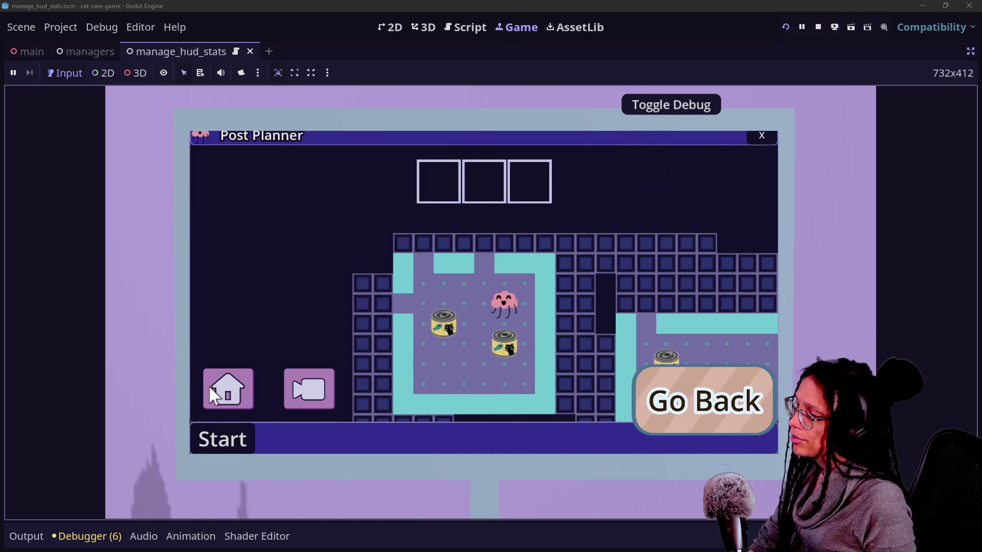
left_click(243, 394)
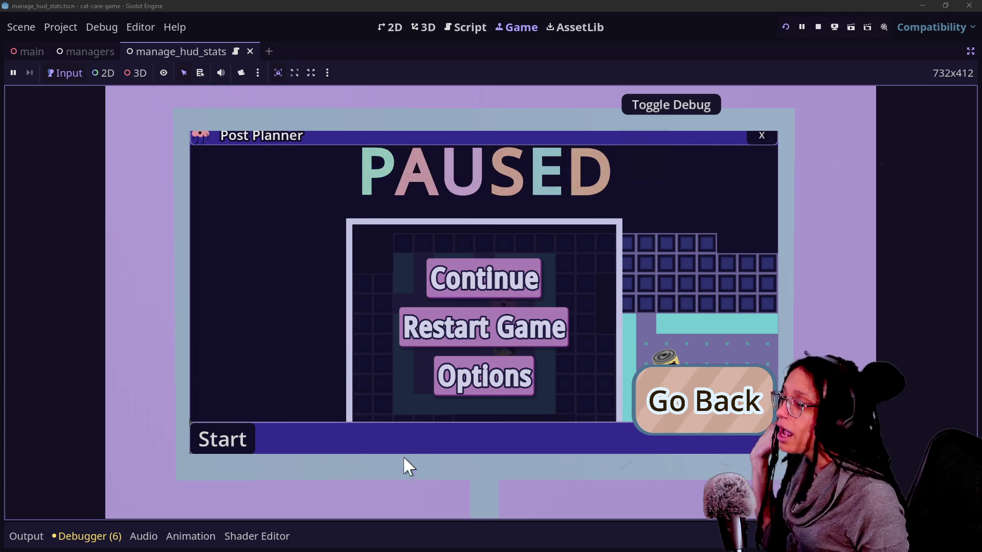
left_click(754, 137)
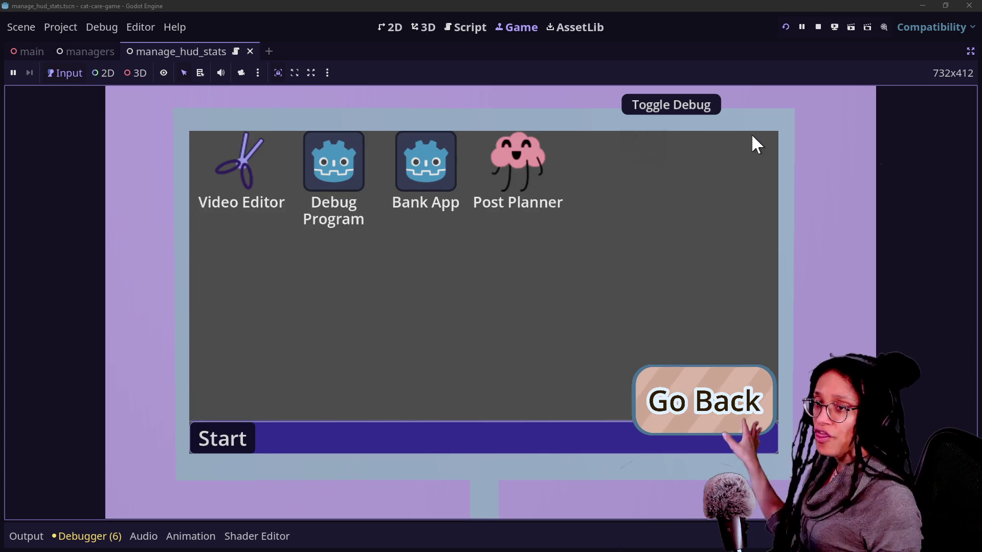
Reposition the Post Planner icon on the in-game desktop, away from Bank App
mouse_move(537, 159)
left_mouse_down()
mouse_move(560, 206)
mouse_move(321, 295)
mouse_move(533, 227)
left_mouse_up()
mouse_move(515, 261)
left_mouse_down()
mouse_move(485, 274)
mouse_move(467, 253)
left_mouse_up()
left_click_drag(546, 240, 598, 228)
mouse_move(391, 296)
left_mouse_down()
mouse_move(402, 282)
mouse_move(473, 271)
mouse_move(489, 253)
left_mouse_up()
Close the Video Editor, reopen Post Planner, and start the Mewsky level
double_click(252, 158)
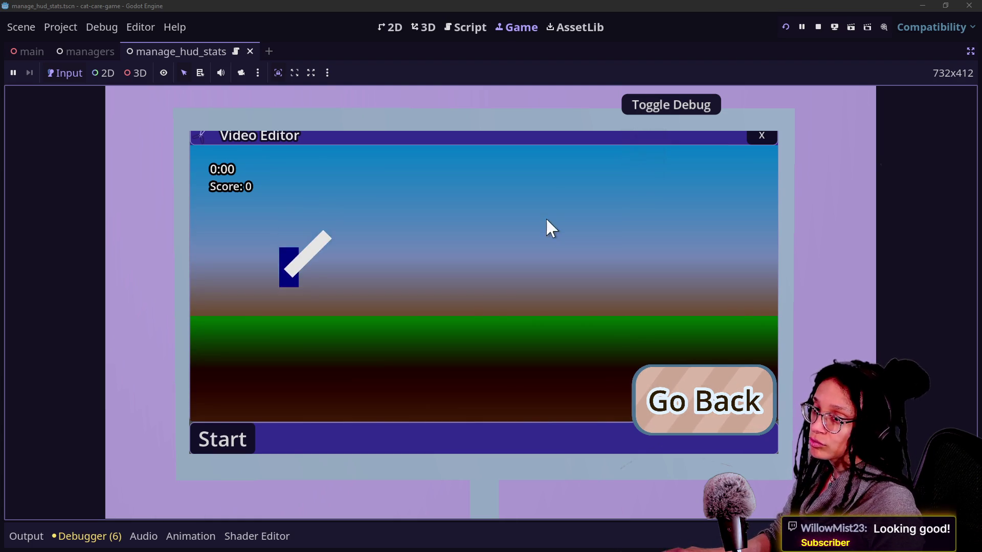
left_click(758, 143)
double_click(480, 264)
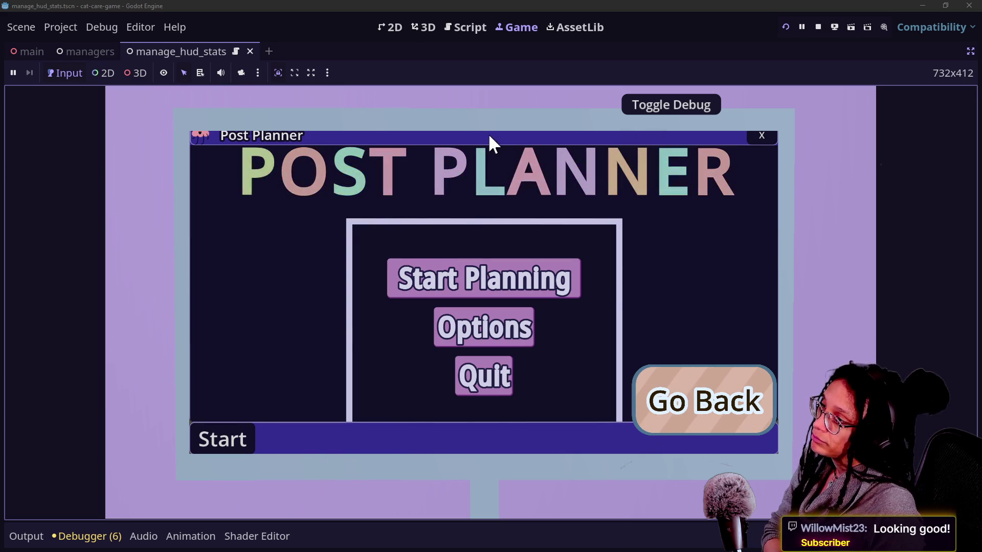
left_click(514, 279)
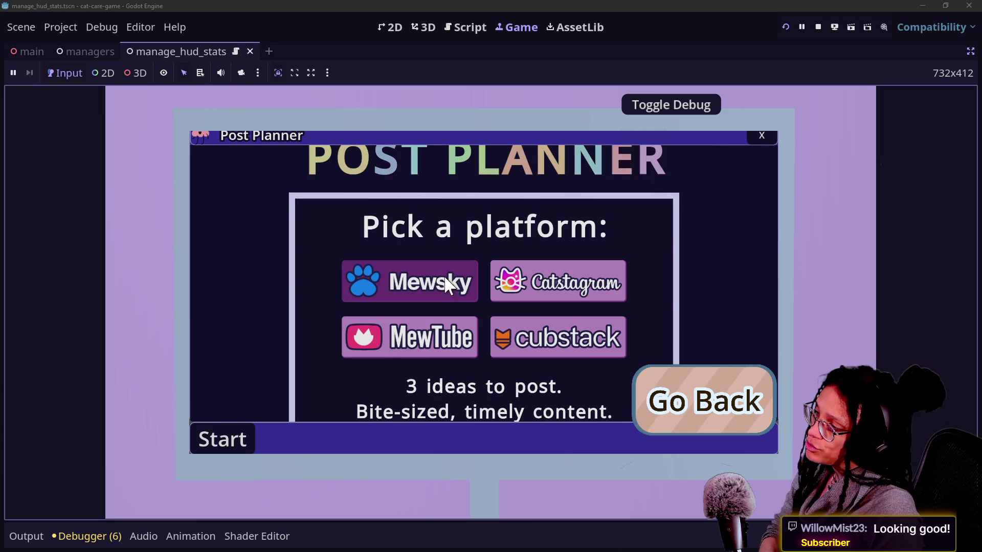
left_click(510, 267)
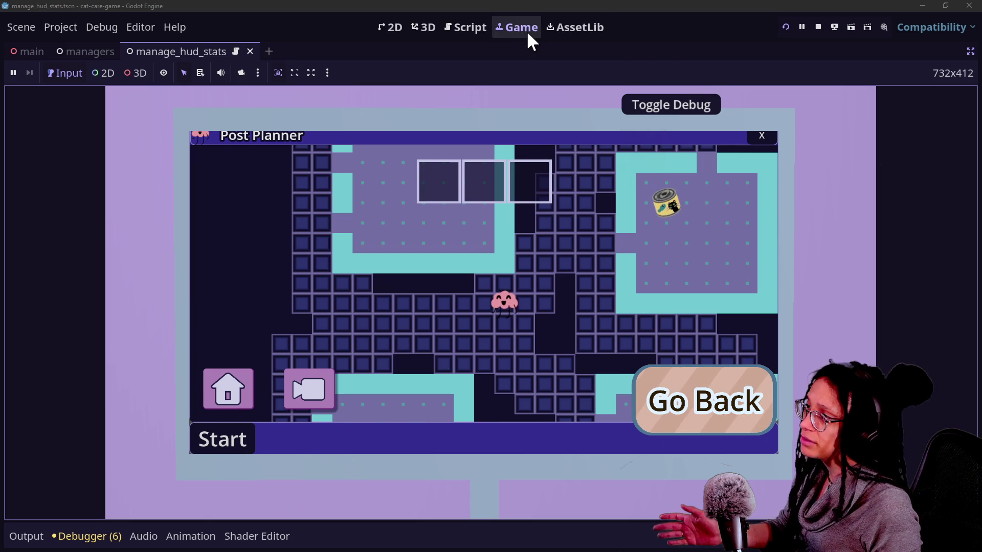
key("shift+alt+o")
scroll(421, 235, "down", 2)
scroll(421, 235, "up", 2)
scroll(407, 187, "down", 5)
scroll(408, 187, "down", 10)
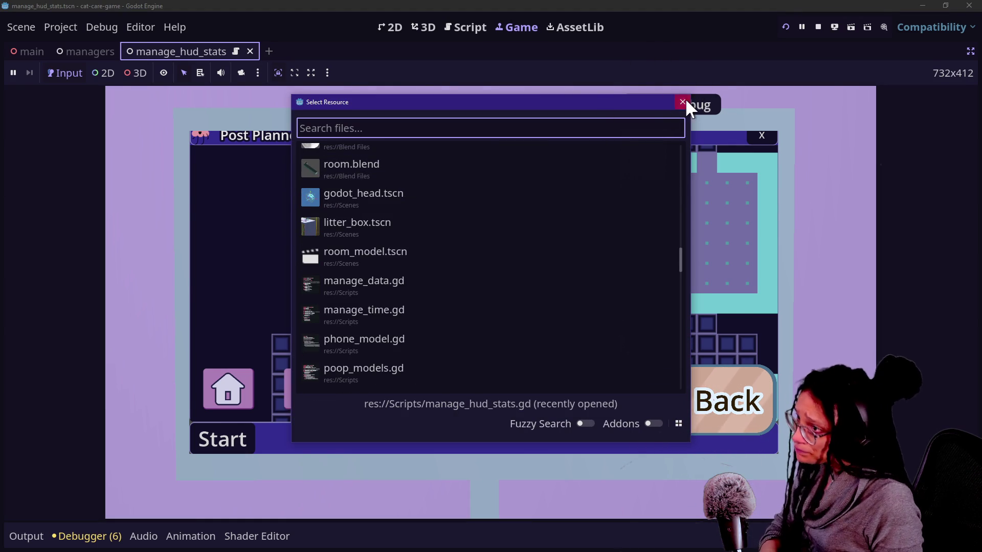
left_click(683, 103)
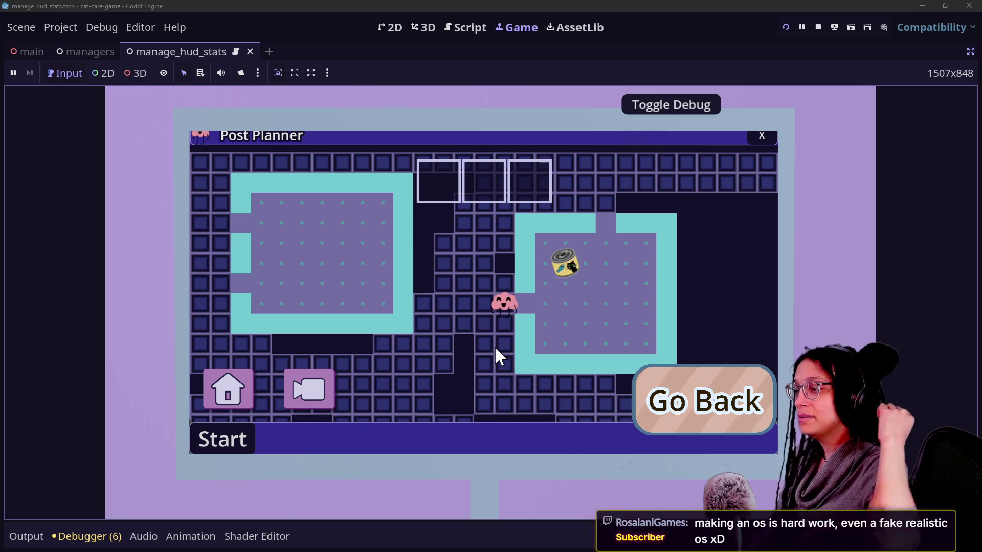
key("Left")
key("Up")
key("Up")
key("Up")
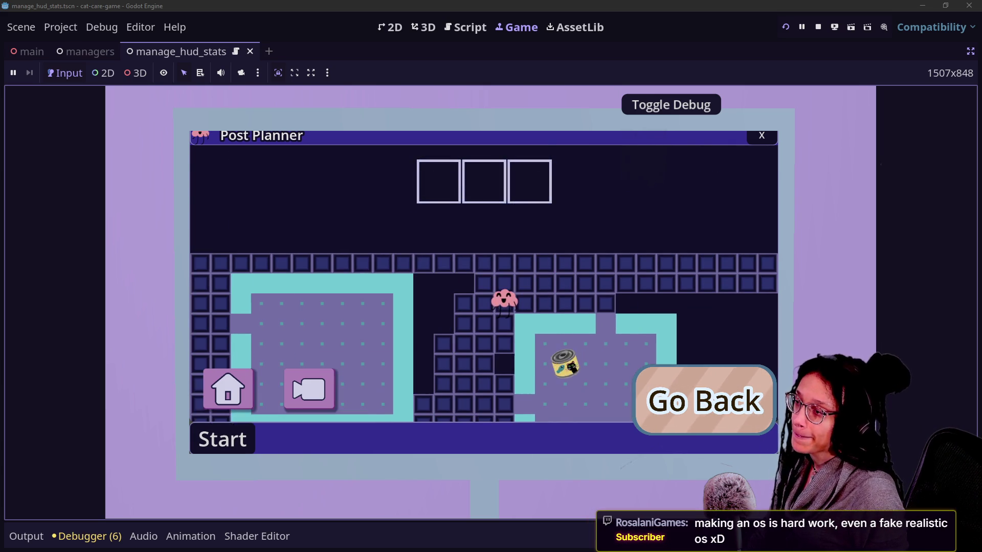
key("Right")
key("Right")
key("Up")
key("Right")
key("Right")
key("Right")
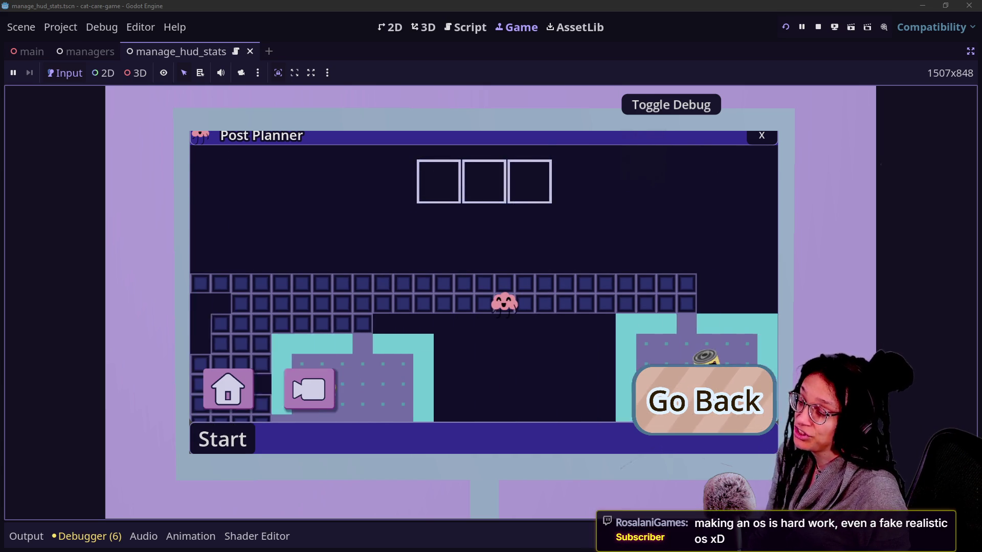
key("Right")
key("Right")
key("Right")
key("Down")
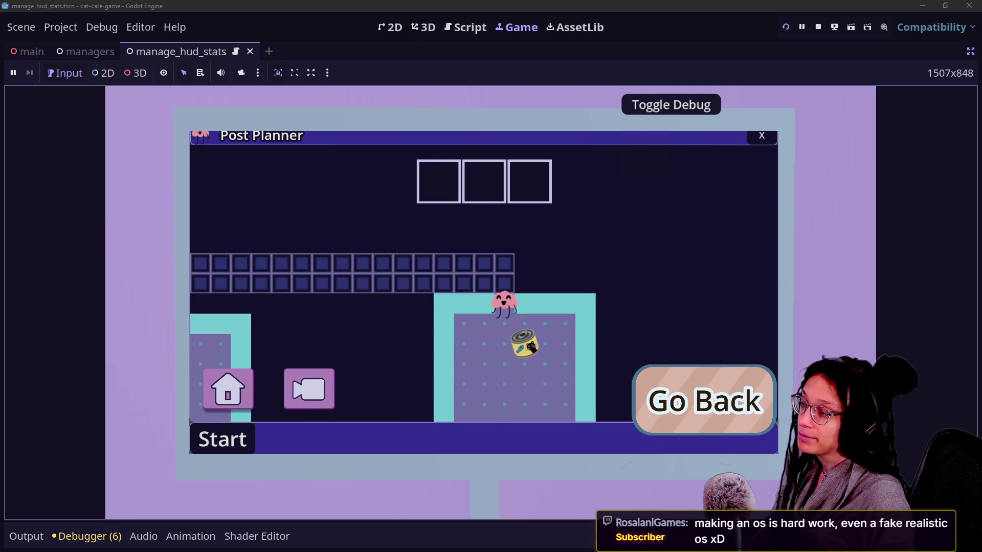
key("Down")
key("Left")
key("Left")
key("Down")
key("Up")
key("Right")
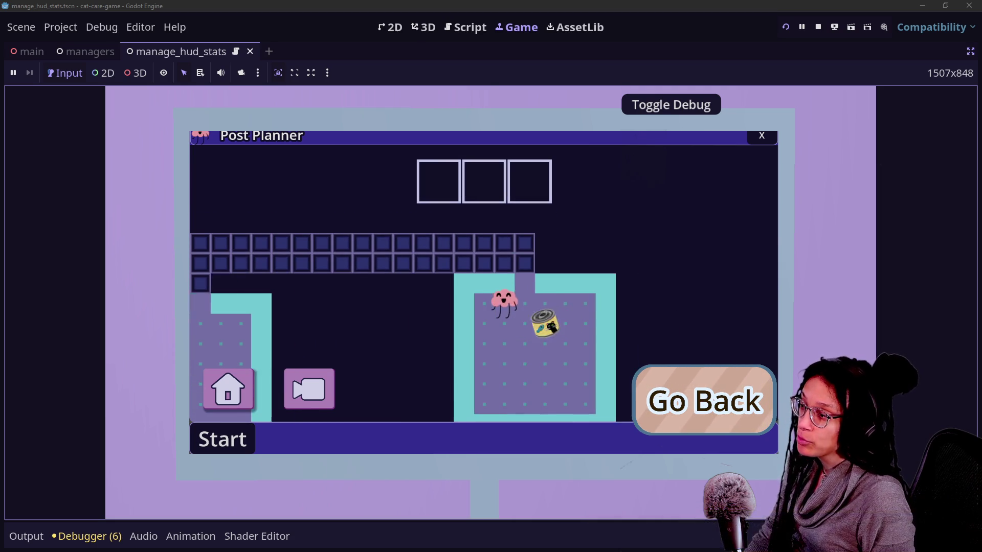
key("Right")
key("Up")
key("Up")
key("Up")
key("Left")
key("Left")
key("Left")
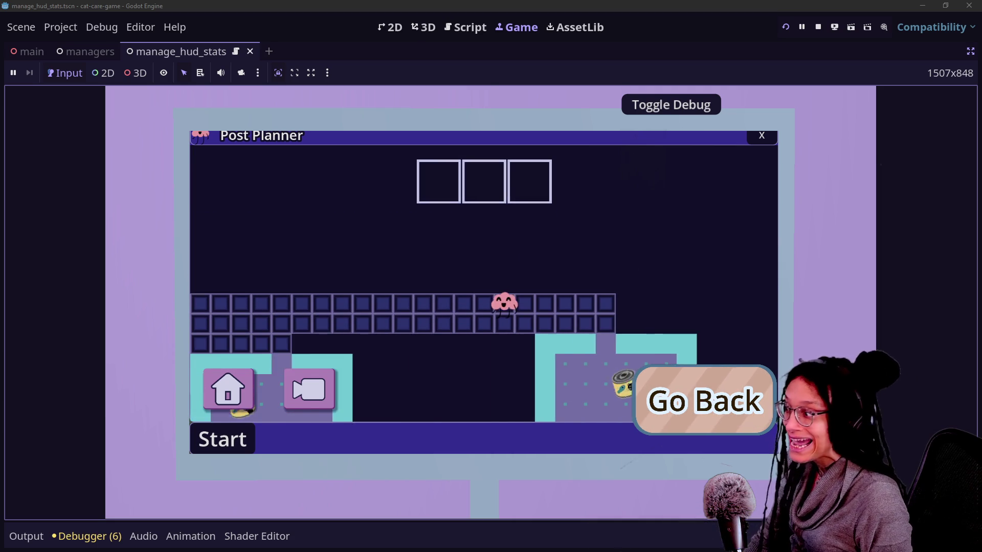
key("Left")
key("Left")
key("Left")
key("Down")
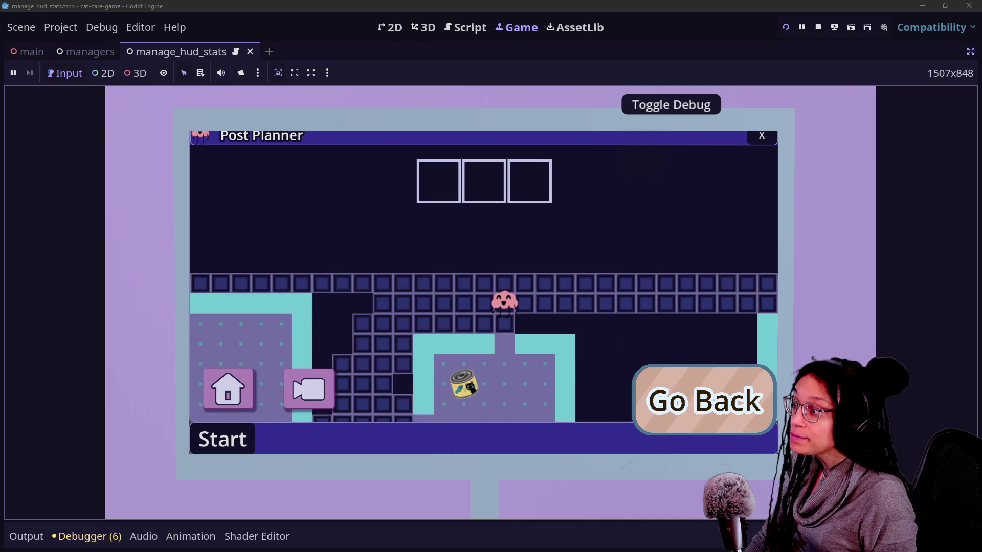
key("Down")
key("Down")
key("Down")
key("Down")
key("Down")
key("Left")
key("Down")
key("Left")
key("Left")
key("Left")
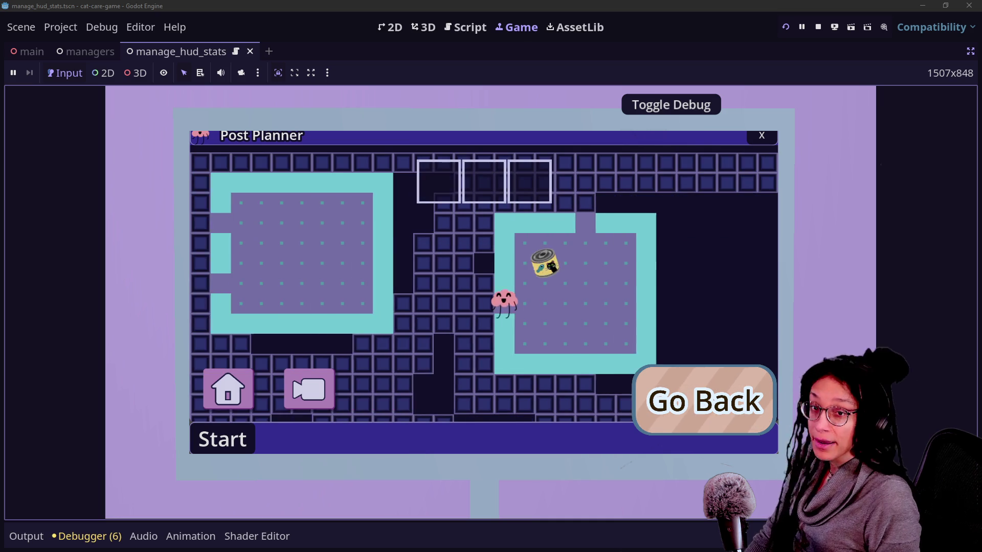
key("Left")
key("Left")
key("Left")
key("Down")
key("Left")
key("Down")
key("Down")
key("Left")
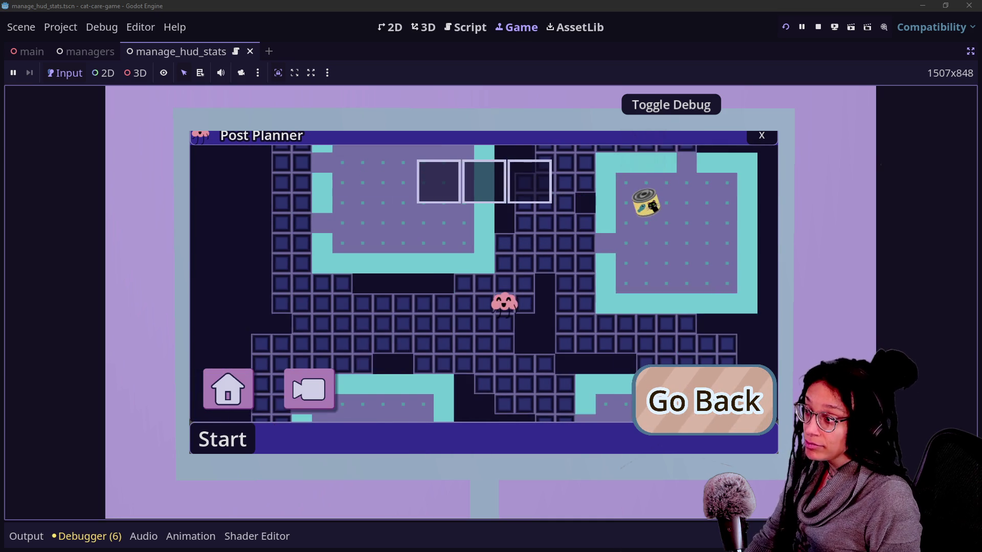
key("Down")
key("Down")
key("Down")
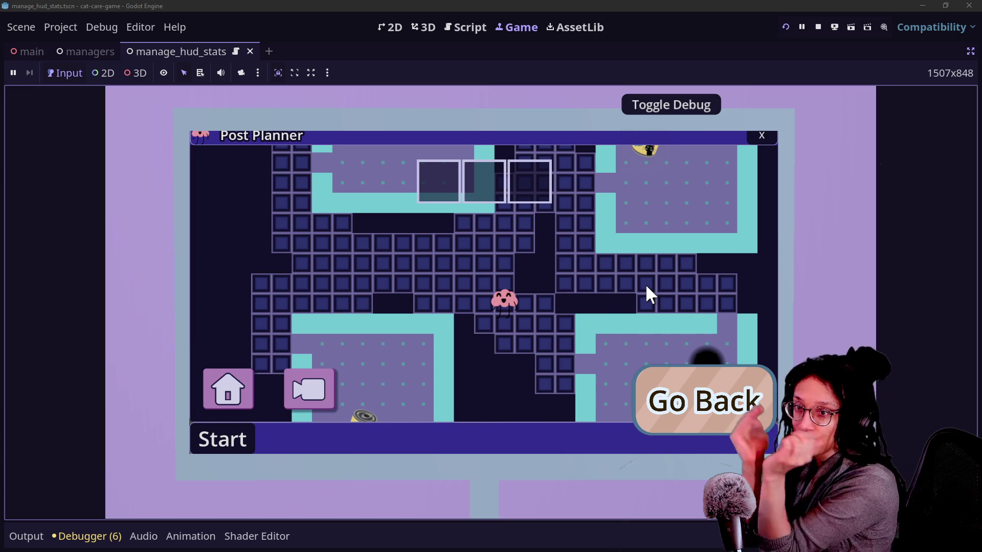
key("Down")
key("Down")
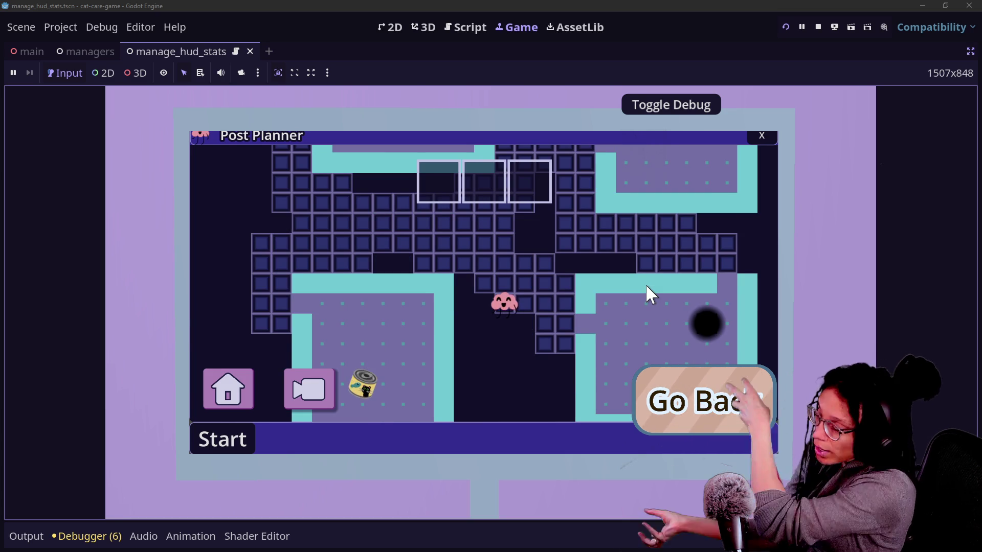
key("Right")
key("Right")
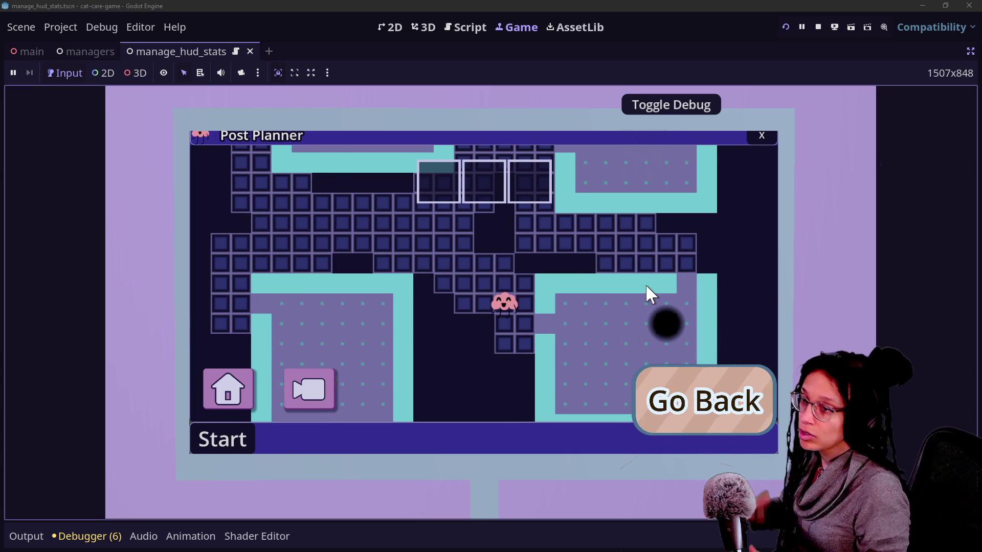
key("Down")
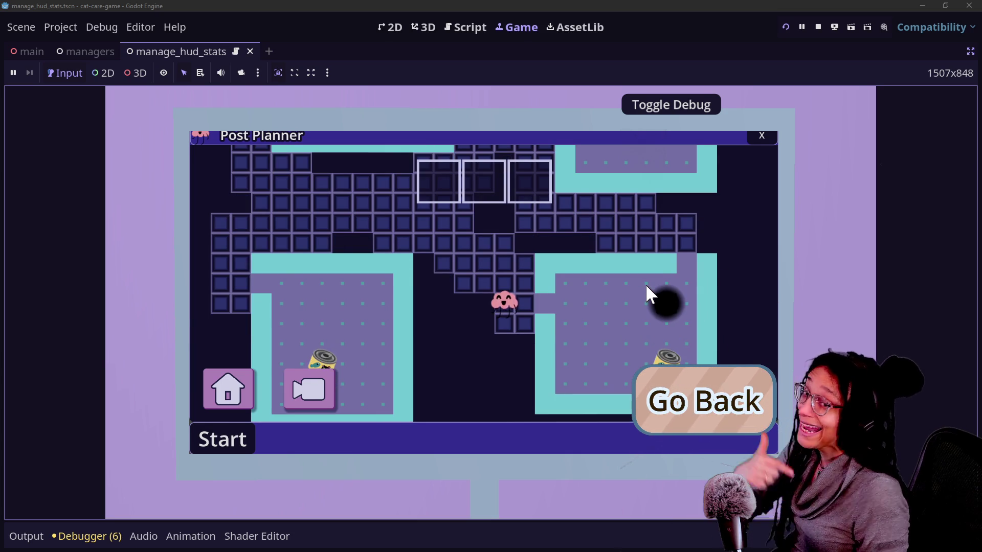
key("Right")
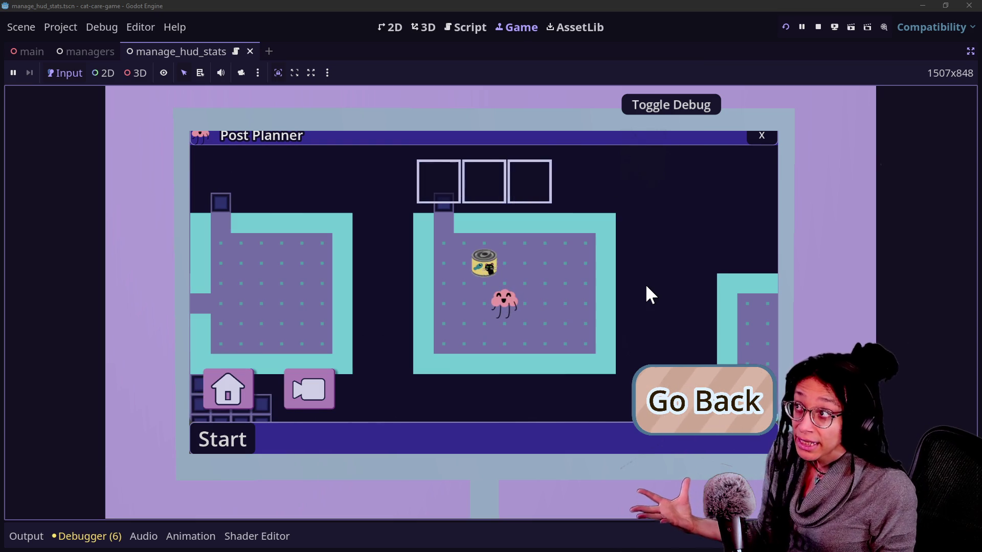
key("Up")
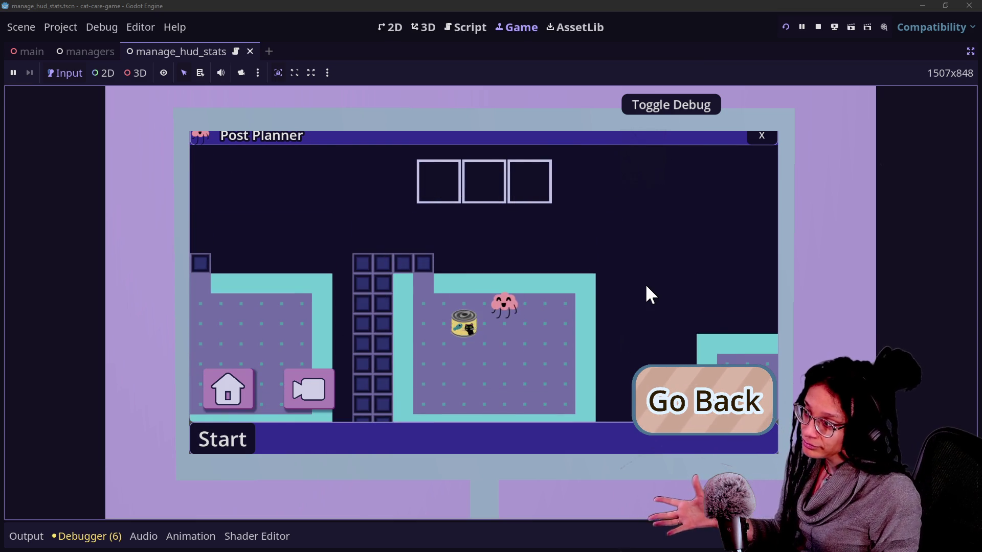
key("Left")
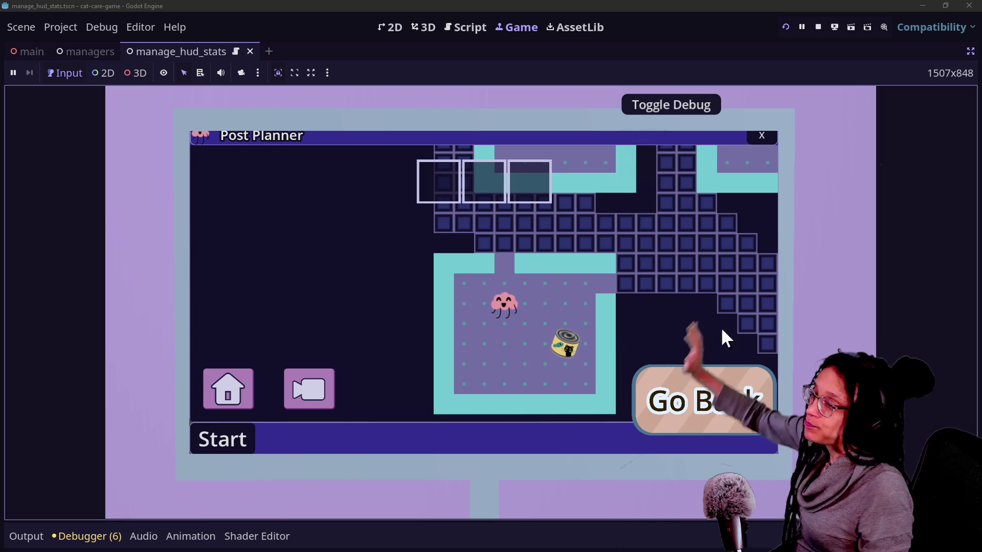
Close the Post Planner window and stop the running game
left_click(725, 430)
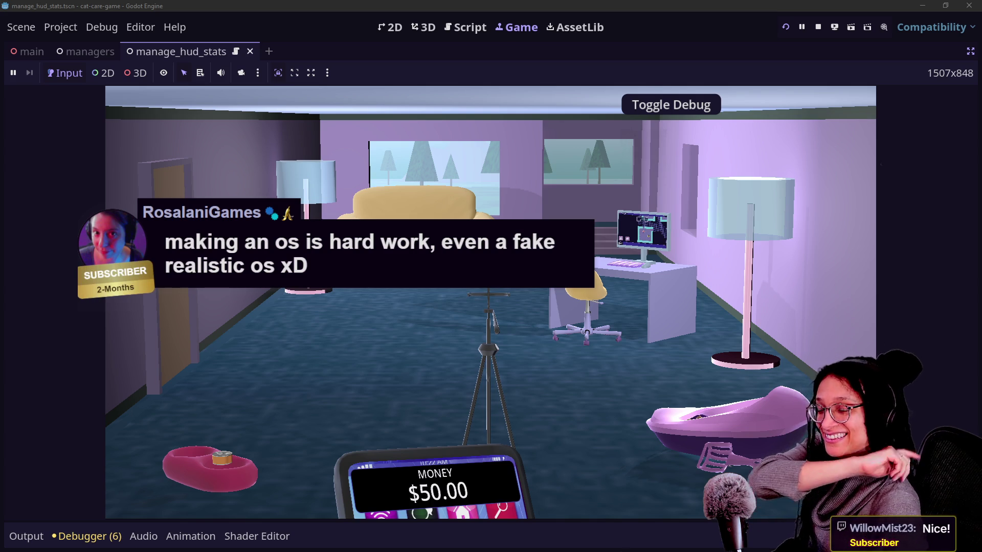
left_click(818, 27)
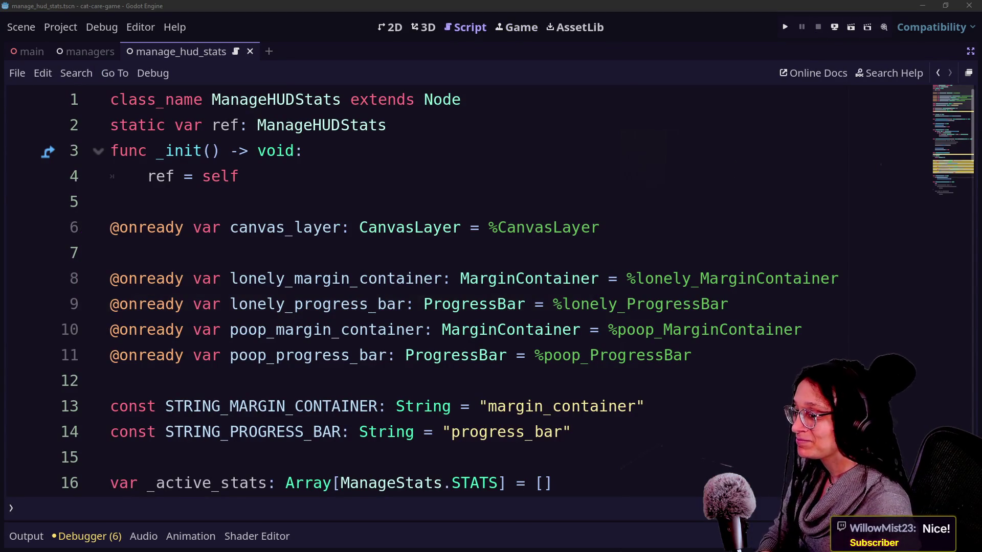
Move through the HUD stats script to locate the _get_control_node_from_stat helper
left_click(735, 389)
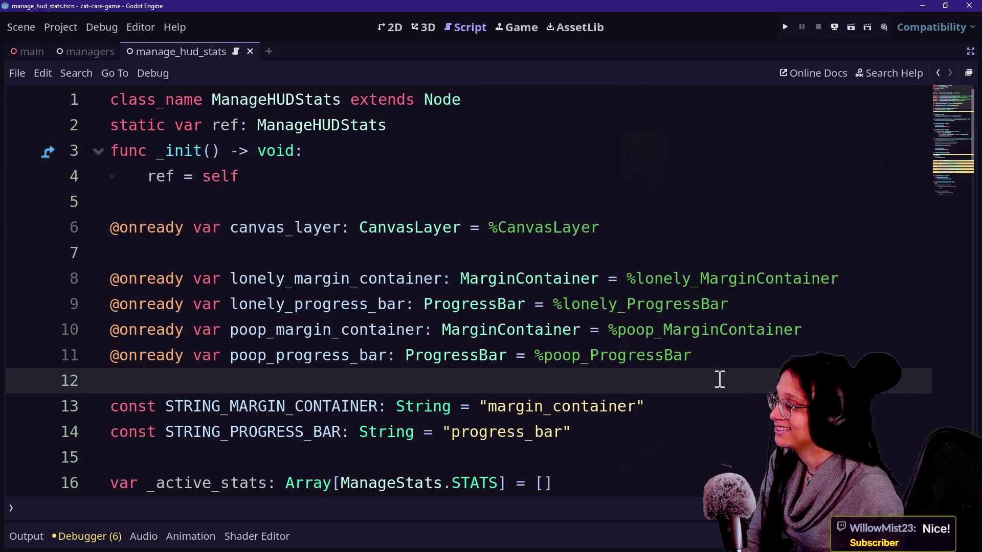
left_click(484, 347)
key("Down")
key("Down")
key("Down")
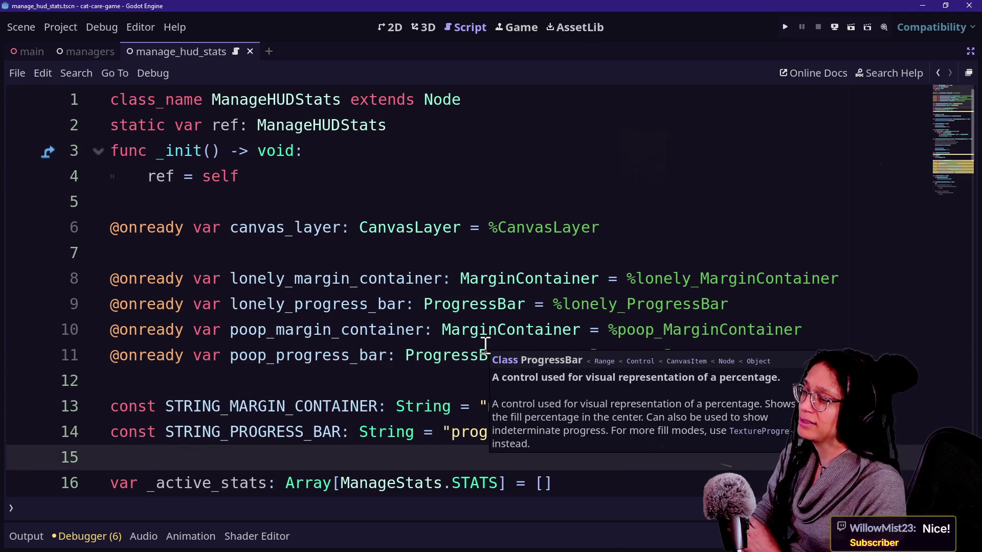
left_click(483, 355)
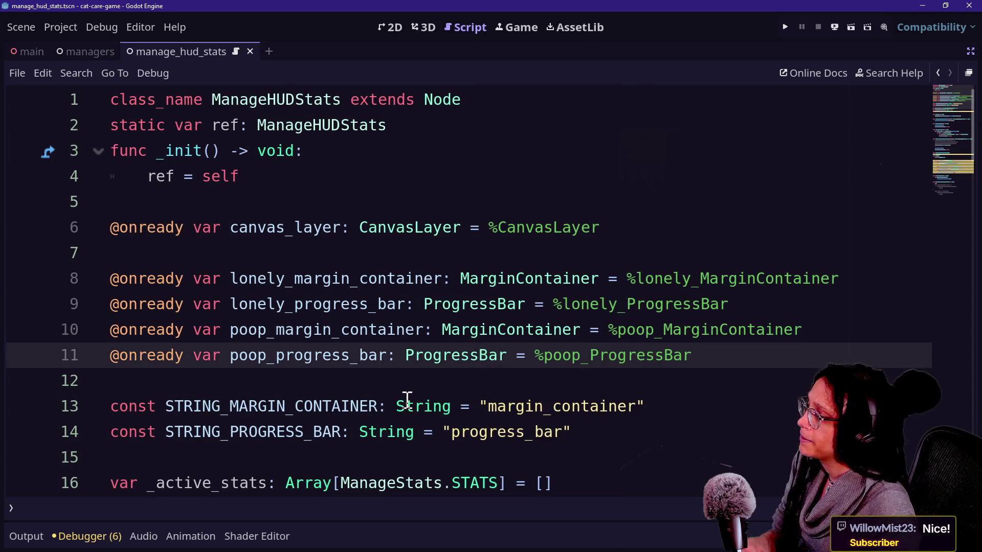
key("Down")
key("Down")
key("Down")
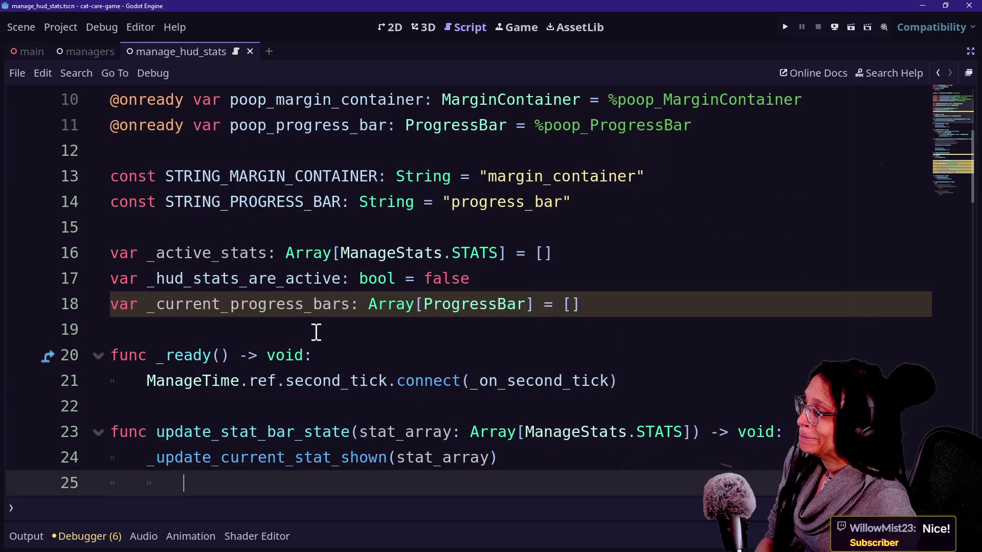
left_click(316, 332)
scroll(316, 332, "down", 10)
scroll(317, 326, "up", 5)
scroll(318, 326, "down", 8)
scroll(318, 326, "up", 1)
Delete the return Control.new() placeholder, leaving an indented blank body line
left_click(462, 324)
key("Up")
key("Up")
key("Up")
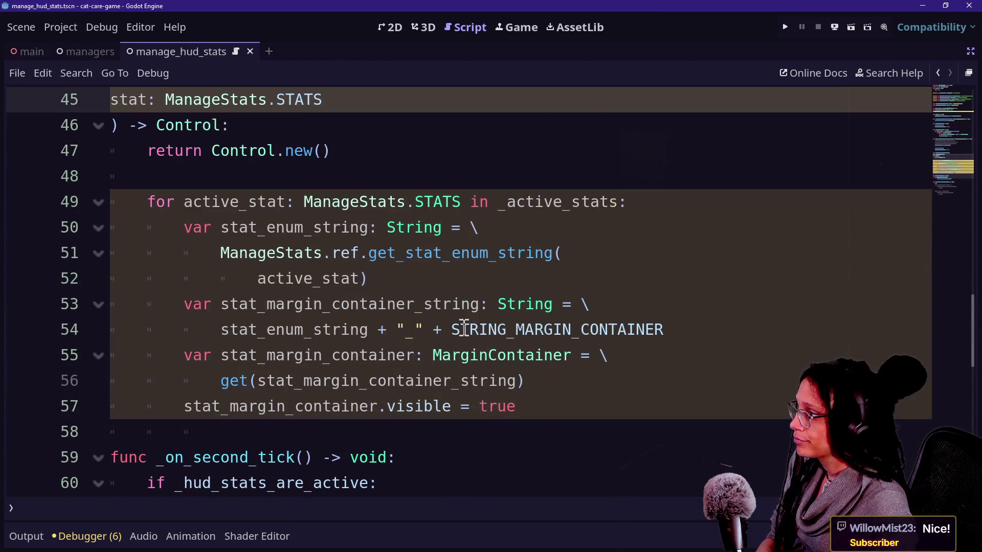
key("Up")
key("Up")
key("Down")
key("Down")
key("Down")
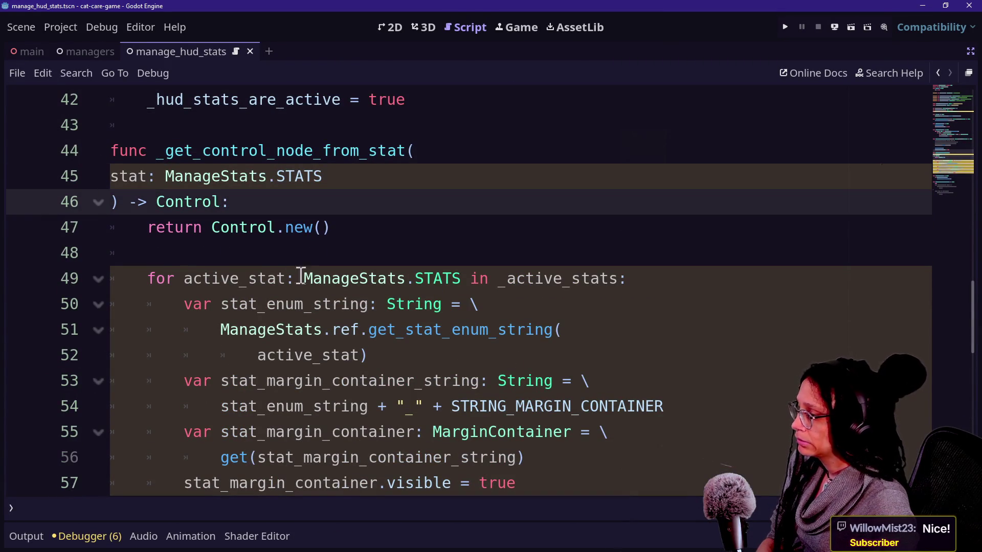
left_click(442, 220)
key("Up")
key("shift+Down")
key("Return")
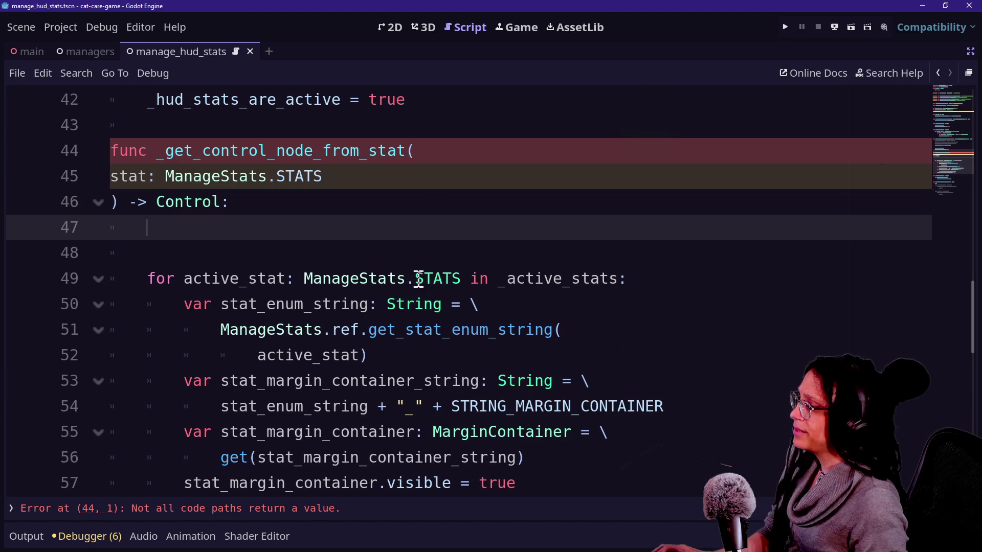
Cut the three lookup var declarations out of the for loop
left_click_drag(166, 306, 378, 381)
scroll(378, 381, "down", 3)
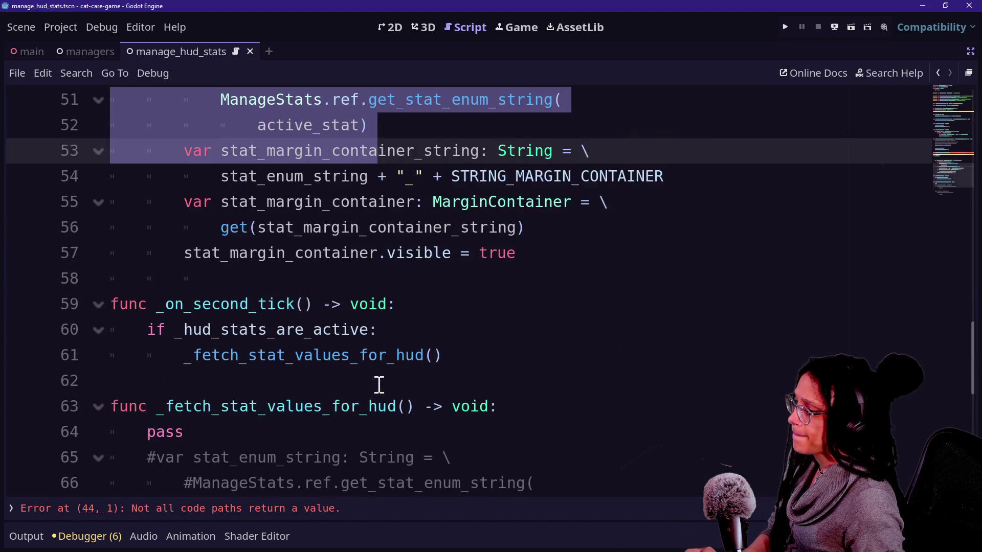
left_click(550, 210, "shift")
left_click_drag(553, 202, 556, 236)
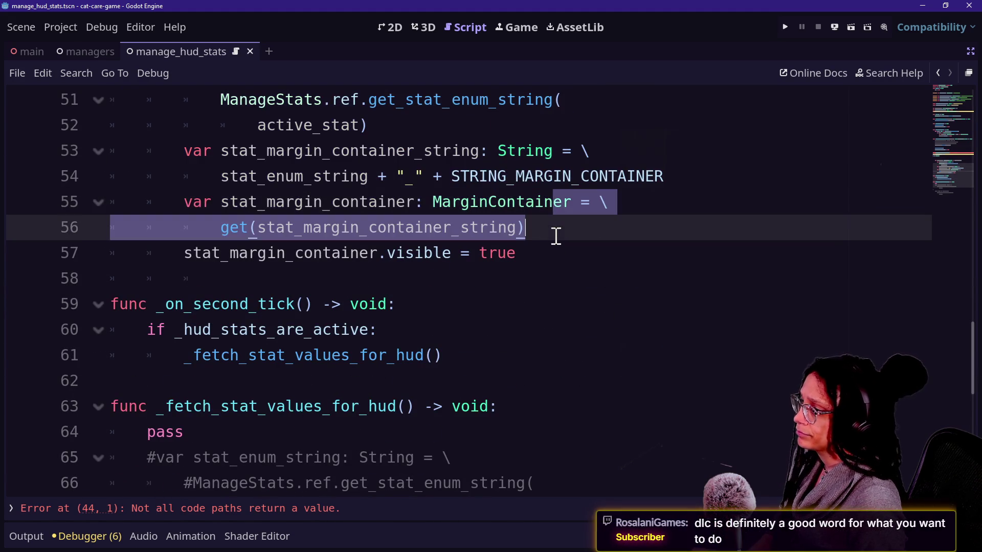
left_click(588, 233)
scroll(583, 231, "up", 3)
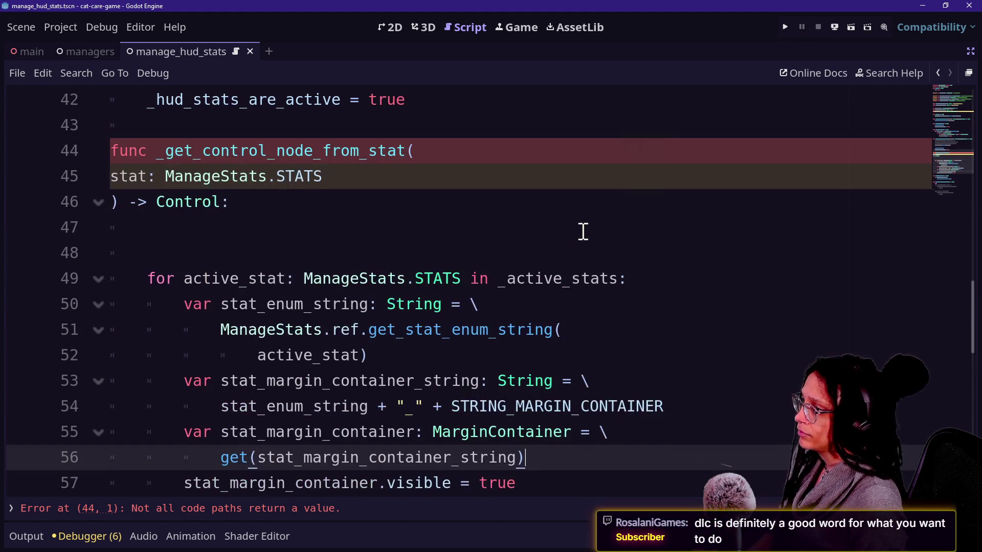
left_click(187, 306, "shift")
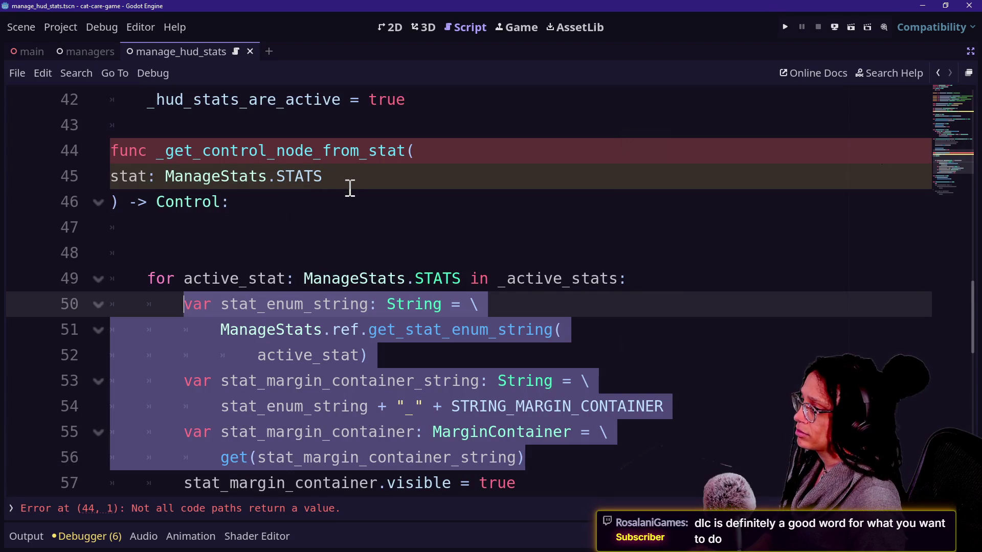
key("BackSpace")
Paste the declarations on a new line after '-> Control:' and dedent them one level
left_click(297, 194)
key("Return")
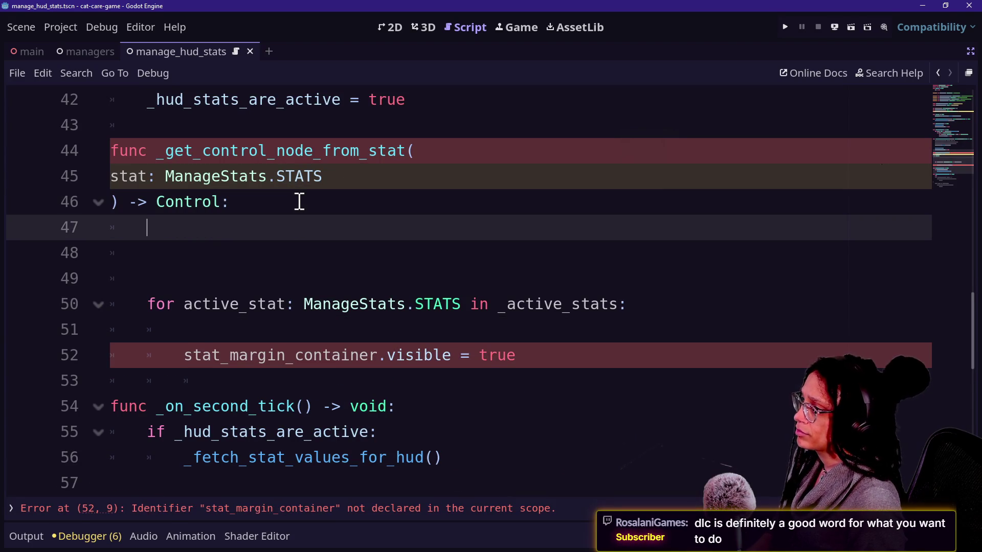
type("var stat_enum_string: String = \\ \t\t\tManageStats.ref.get_stat_enum_string( \t\t\t\tactive_stat) \t\tvar stat_margin_container_string: String = \\ \t\t\tstat_enum_string + \"_\" + STRING_MARGIN_CONTAINER \t\tvar stat_margin_container: MarginContainer = \\ \t\t\tget(stat_margin_container_string)")
left_click_drag(242, 313, 257, 381)
key("shift+Tab")
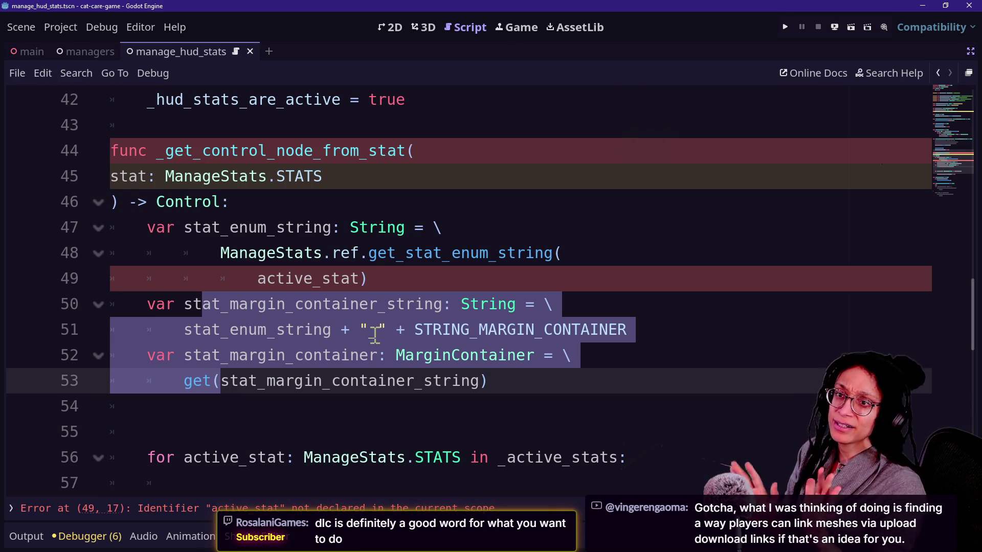
left_click(174, 304)
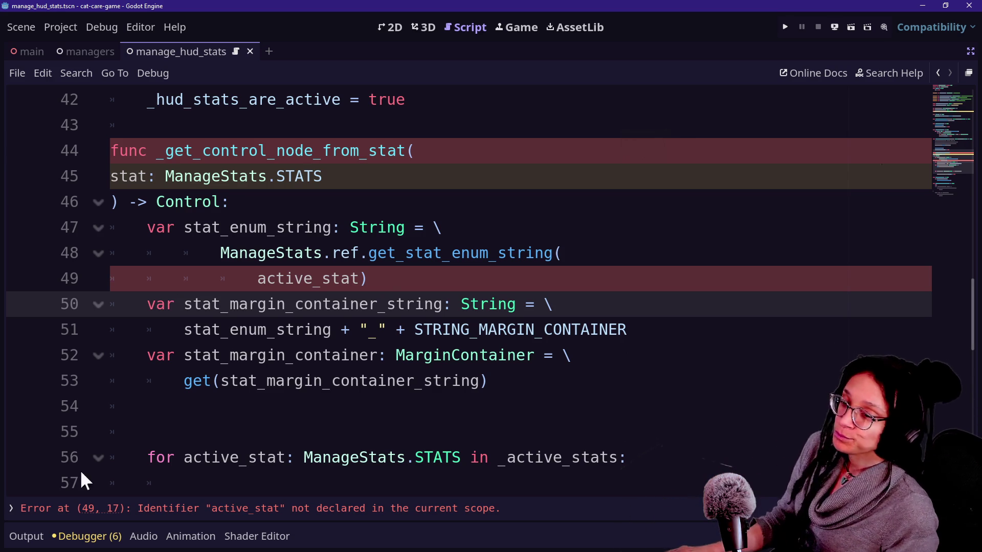
On line 49, delete 'active_' so get_stat_enum_string receives the stat parameter
left_click(471, 169)
left_click(530, 236)
left_click(544, 252)
key("Down")
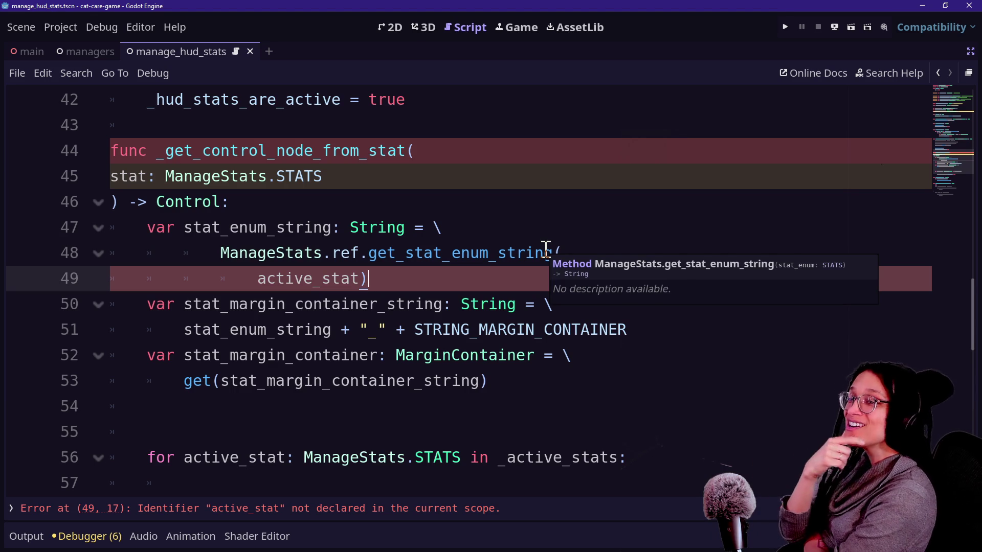
left_click(499, 240)
left_click(508, 256)
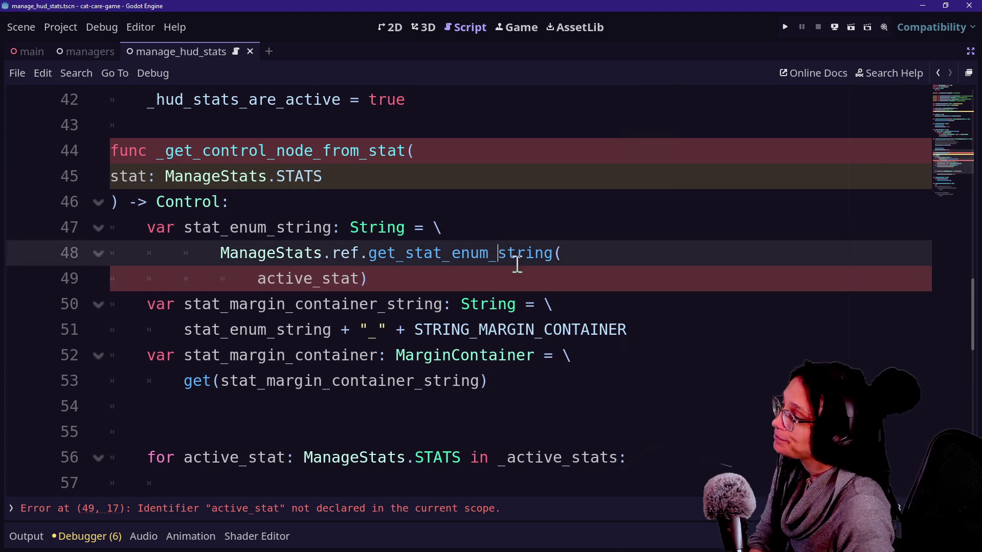
left_click(531, 266)
mouse_move(532, 267)
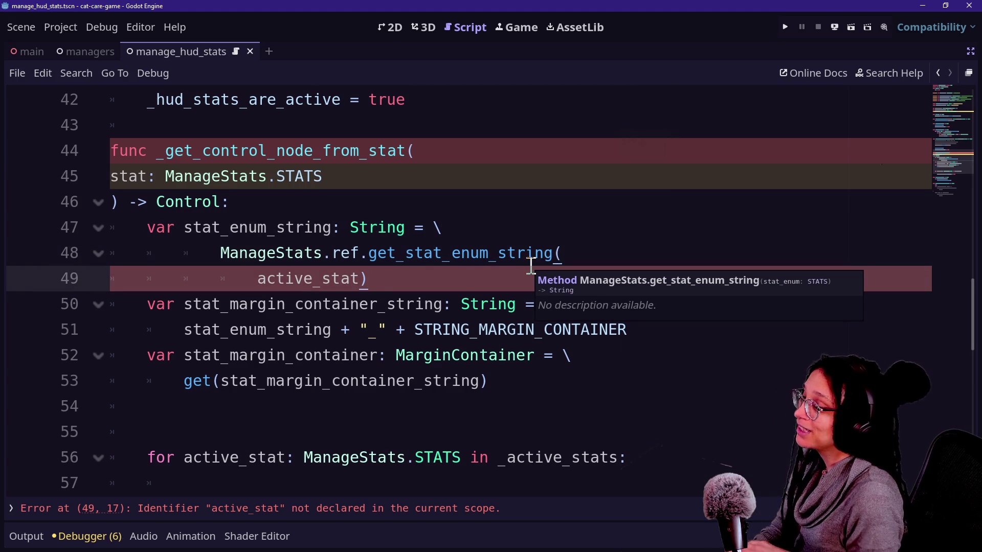
left_click(528, 264)
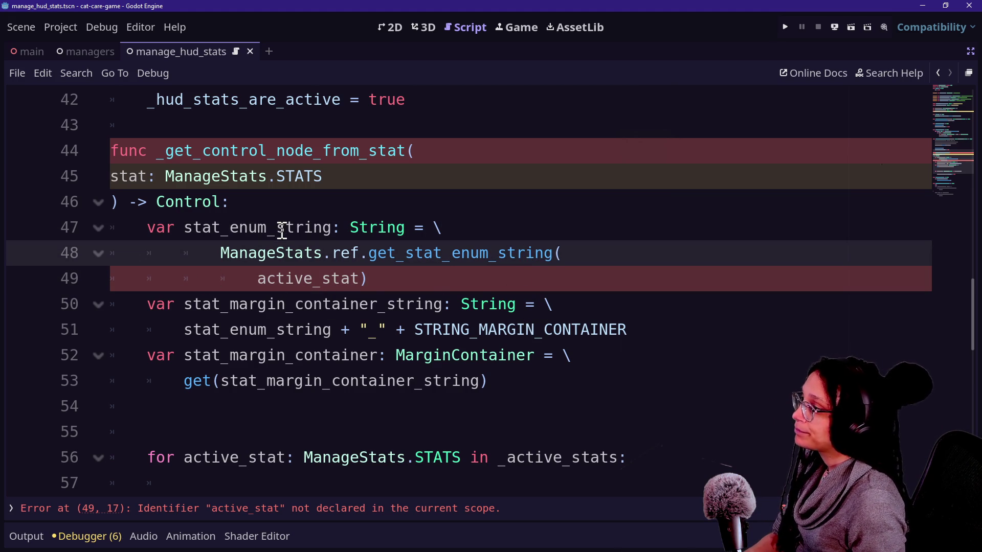
mouse_move(267, 279)
left_mouse_down()
mouse_move(338, 279)
mouse_move(322, 279)
left_mouse_up()
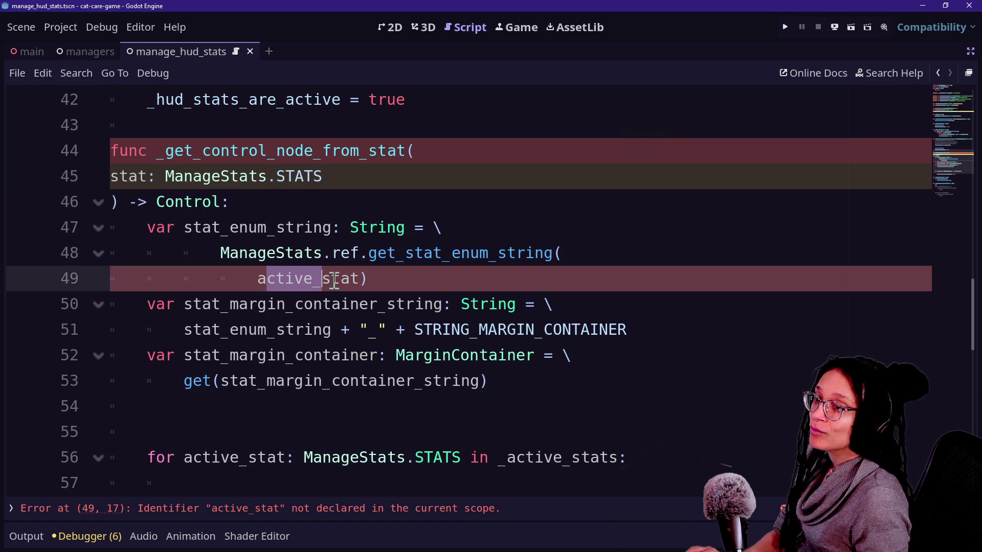
key("BackSpace")
key("BackSpace")
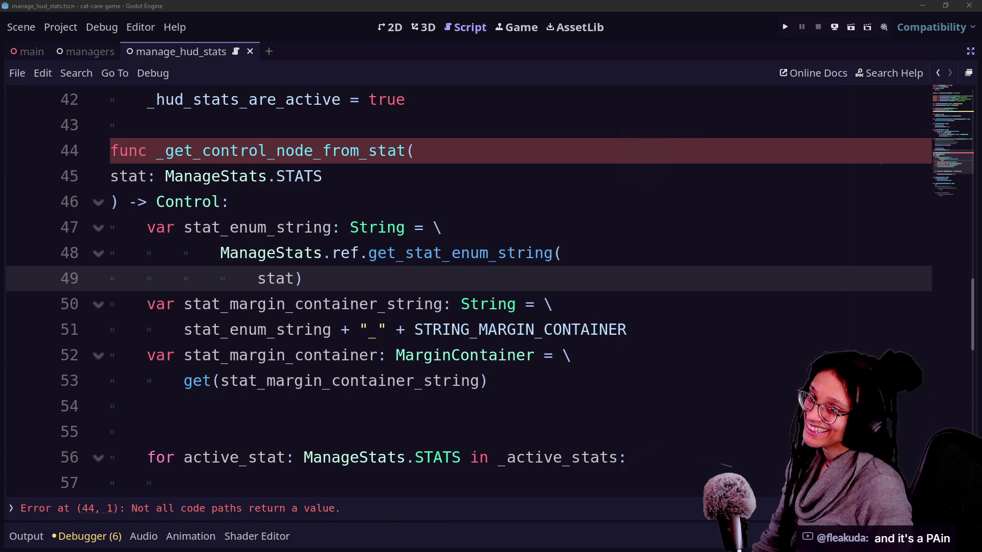
Remove one indent from the stat argument line so it aligns with the neighbouring call lines
left_click(634, 305)
left_click(629, 290)
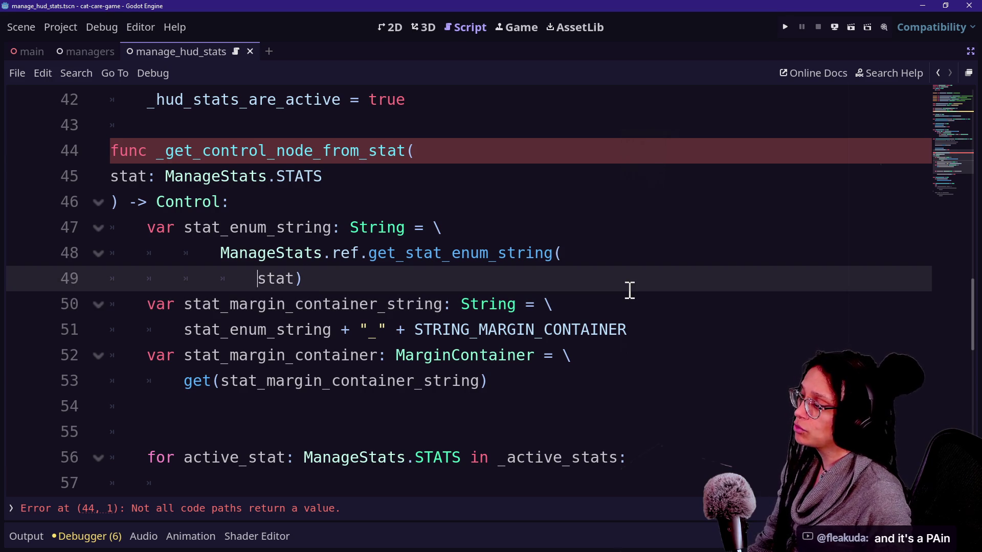
key("Home")
key("BackSpace")
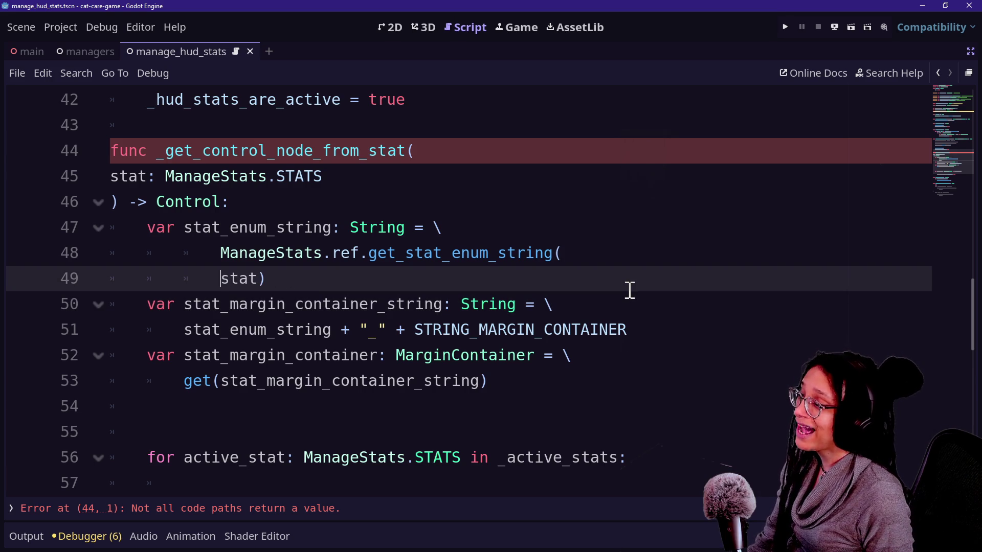
key("Up")
key("Down")
key("Down")
key("Up")
key("Up")
key("Down")
key("Up")
key("Down")
key("Up")
key("Down")
key("Up")
key("Down")
key("Up")
key("Down")
key("Up")
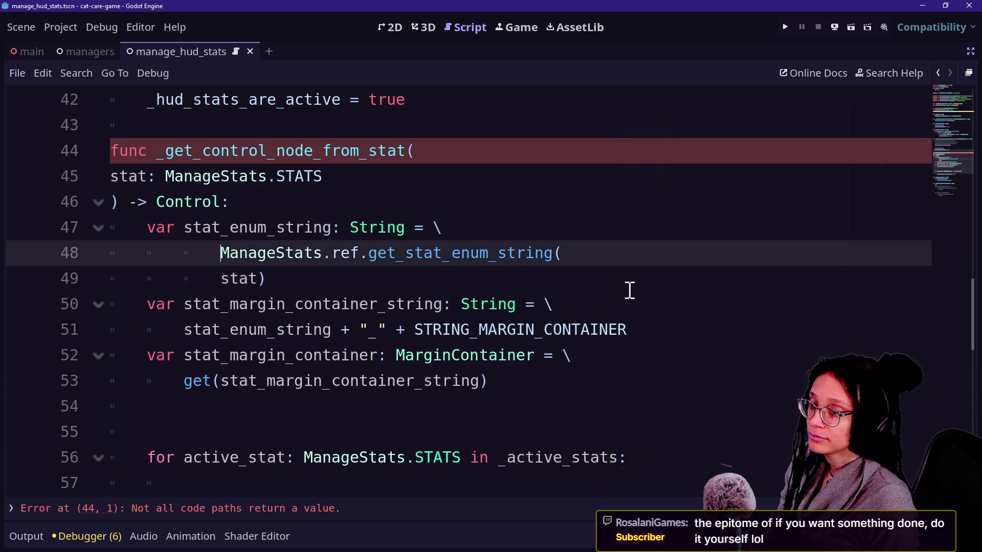
key("Up")
key("Down")
key("Down")
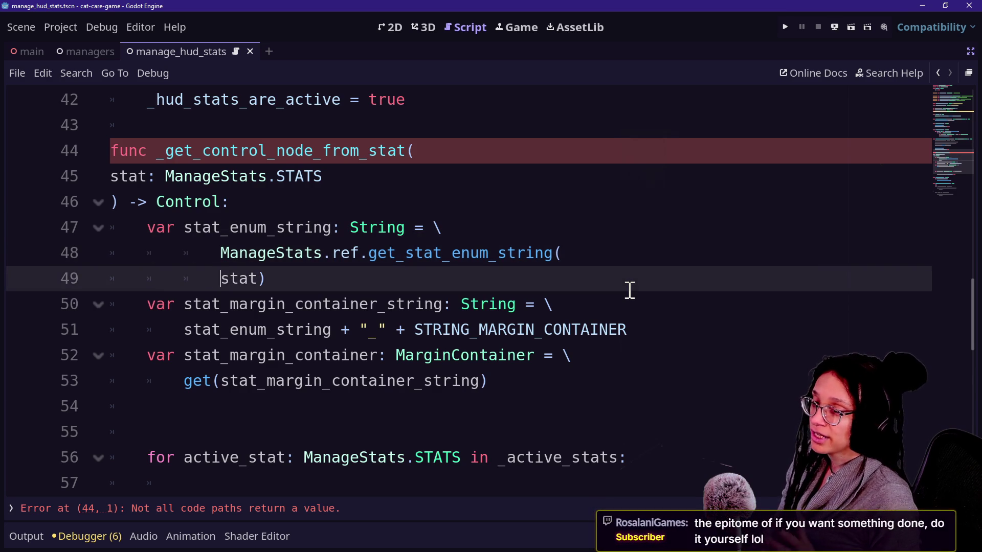
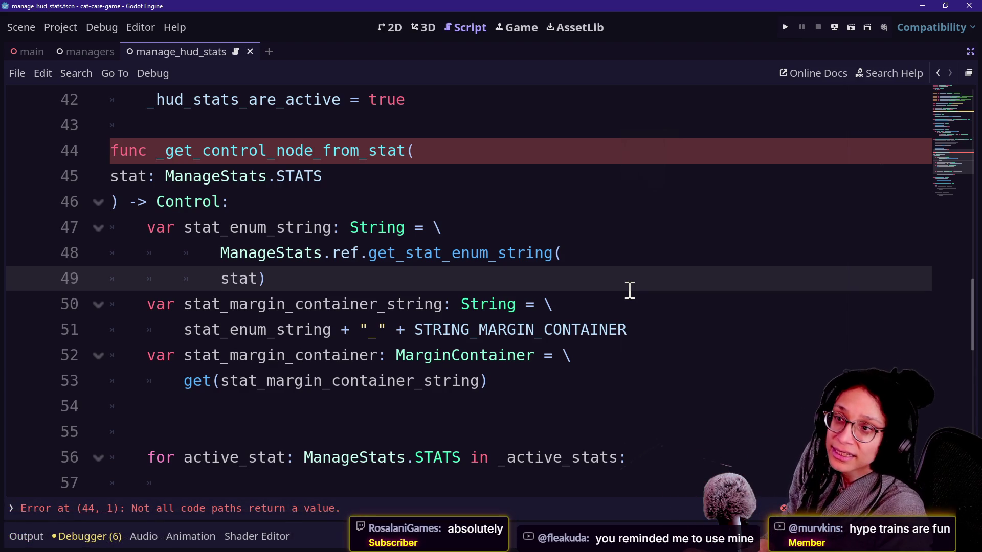
Check the stream chat briefly, then open a new Chrome tab showing the YT bookmark folder
key("alt+Tab")
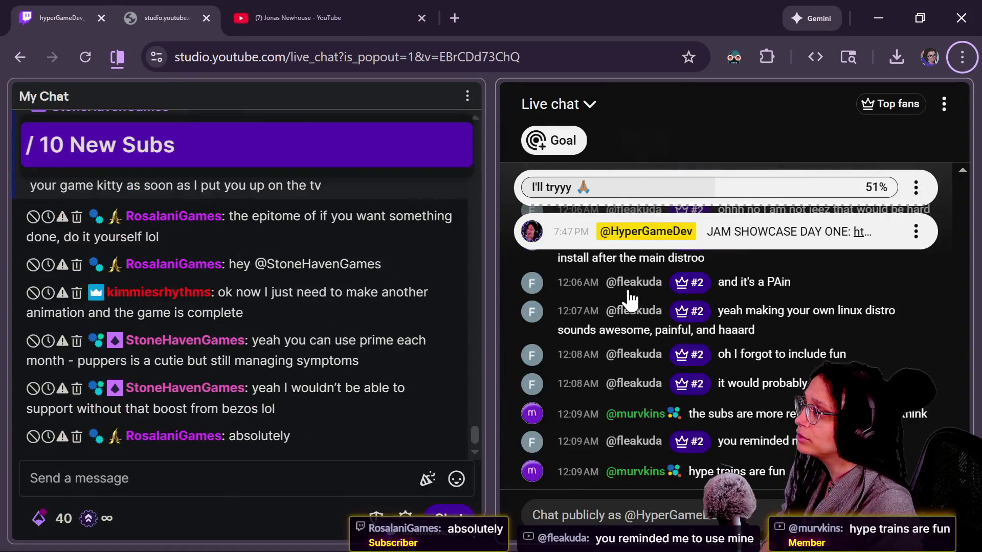
key("alt+Tab")
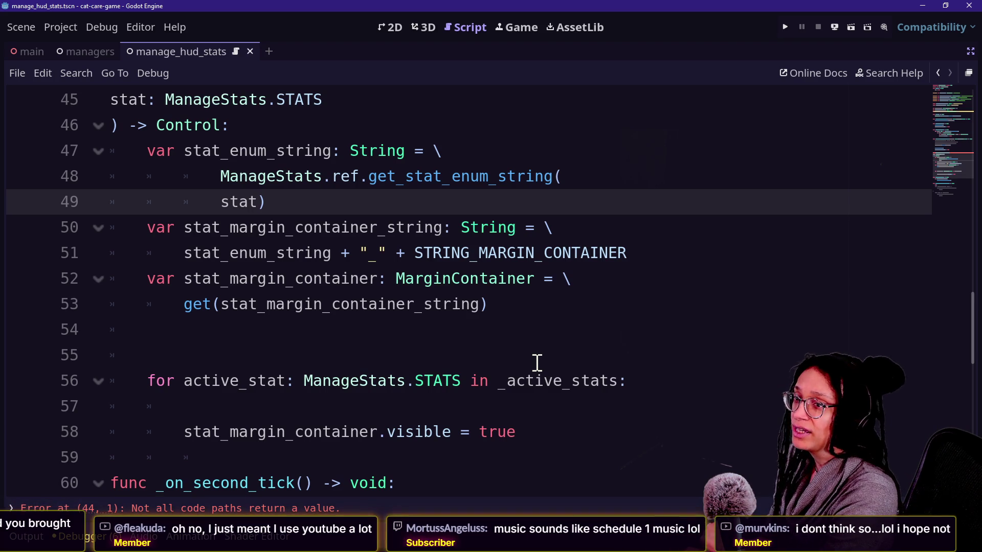
key("alt+Tab")
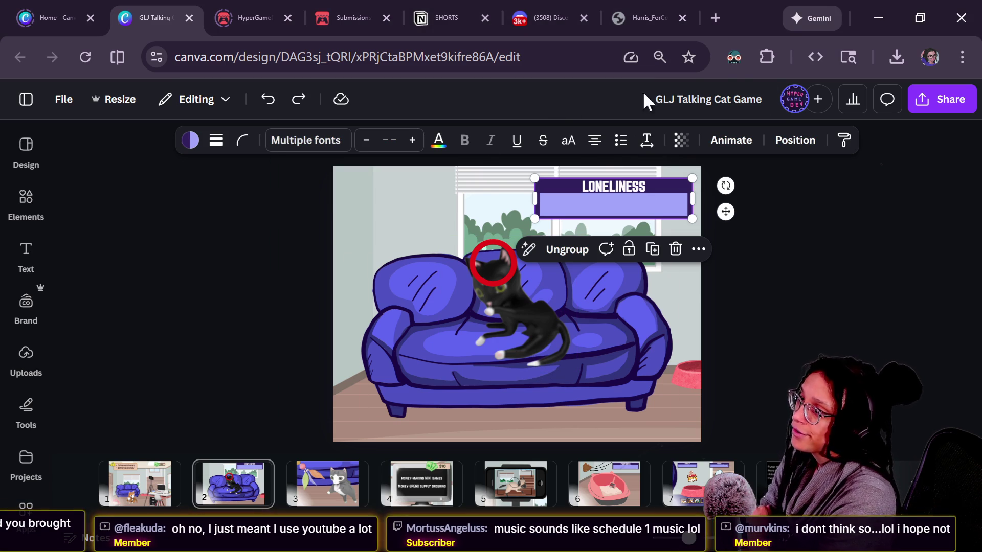
left_click(714, 15)
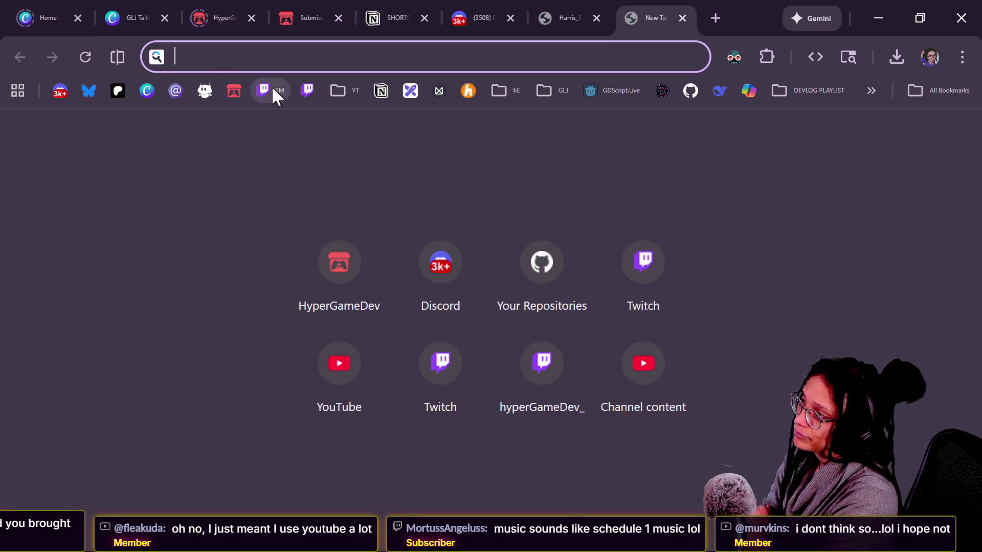
left_click(338, 93)
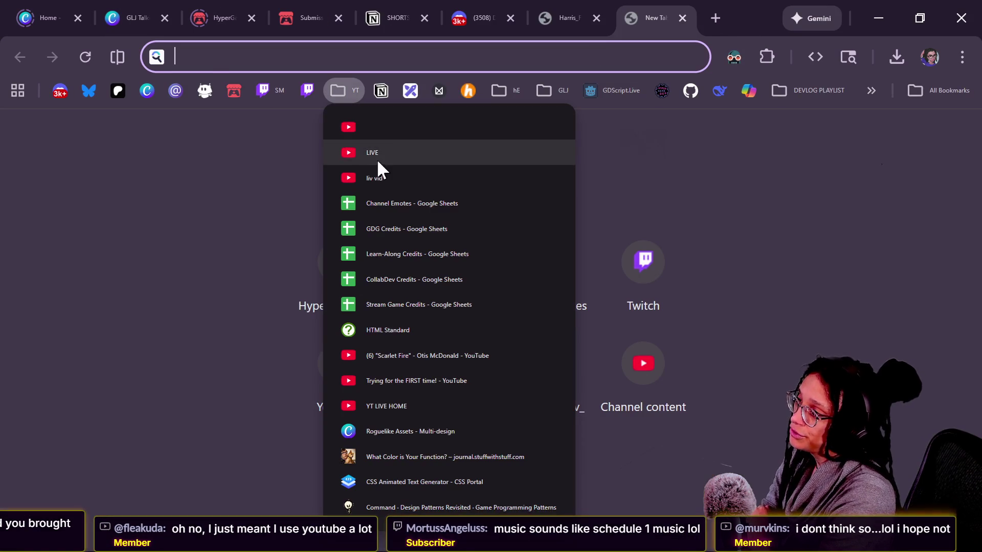
Visit the channel page and an upcoming stream, then trim the URL to youtube.com
left_click(391, 135)
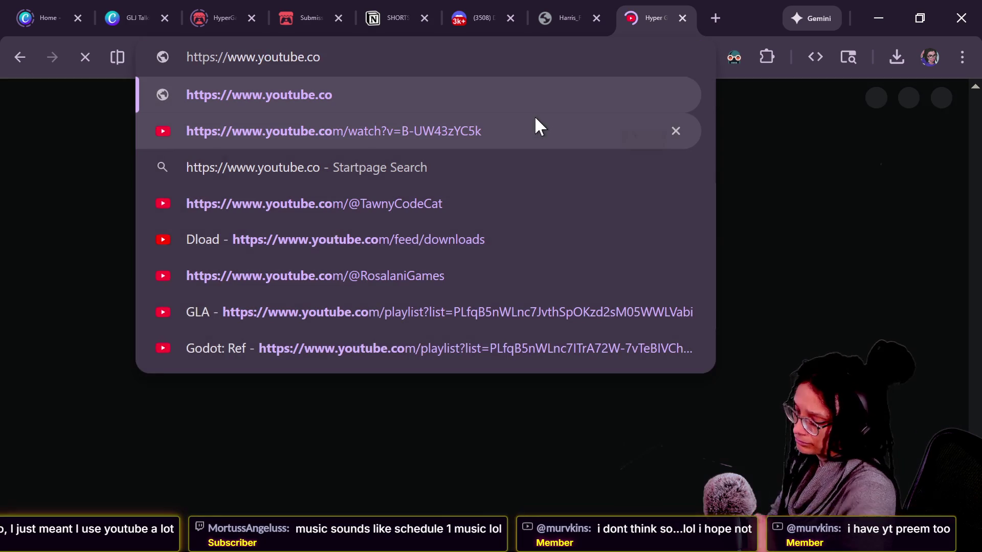
left_click(534, 124)
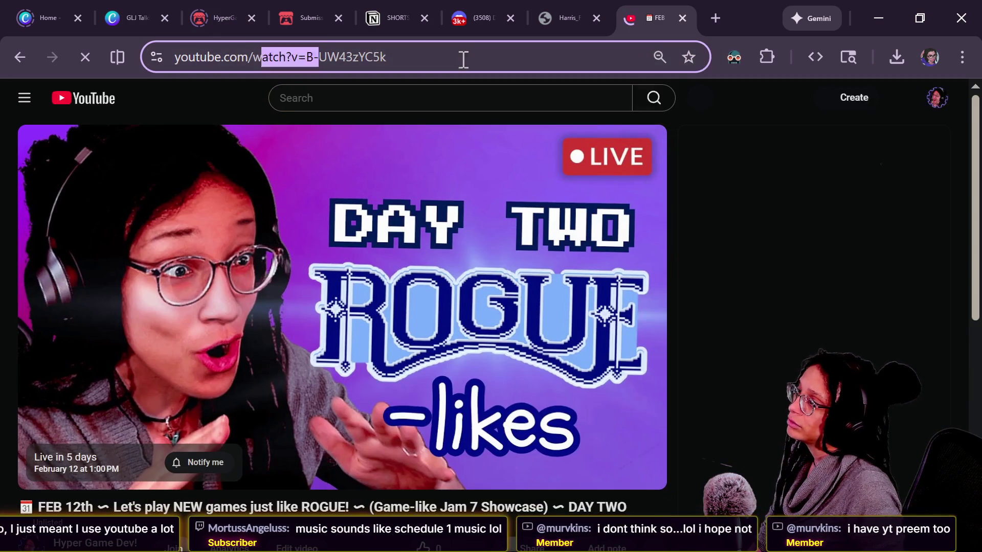
left_click_drag(333, 56, 670, 63)
key("BackSpace")
key("BackSpace")
key("Return")
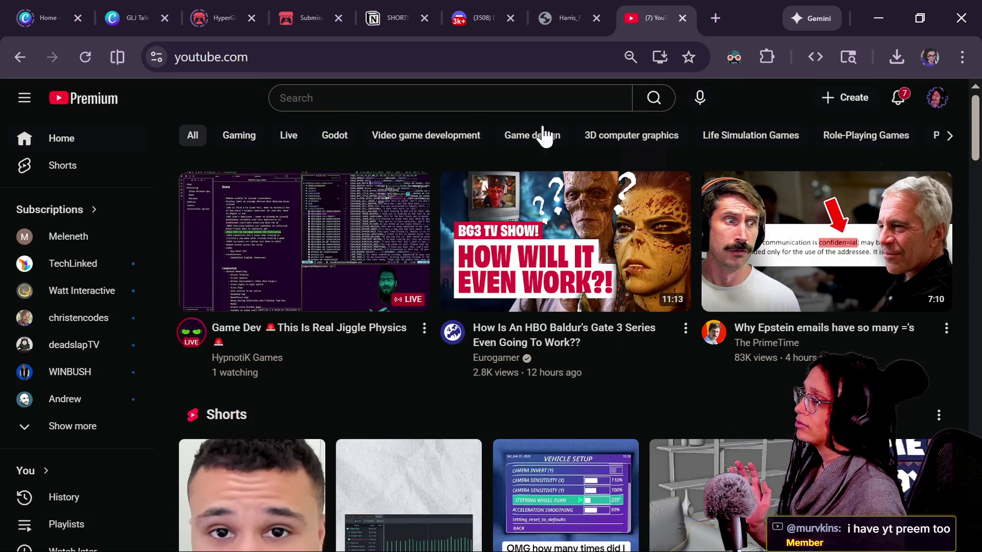
scroll(280, 258, "down", 5)
scroll(575, 334, "down", 5)
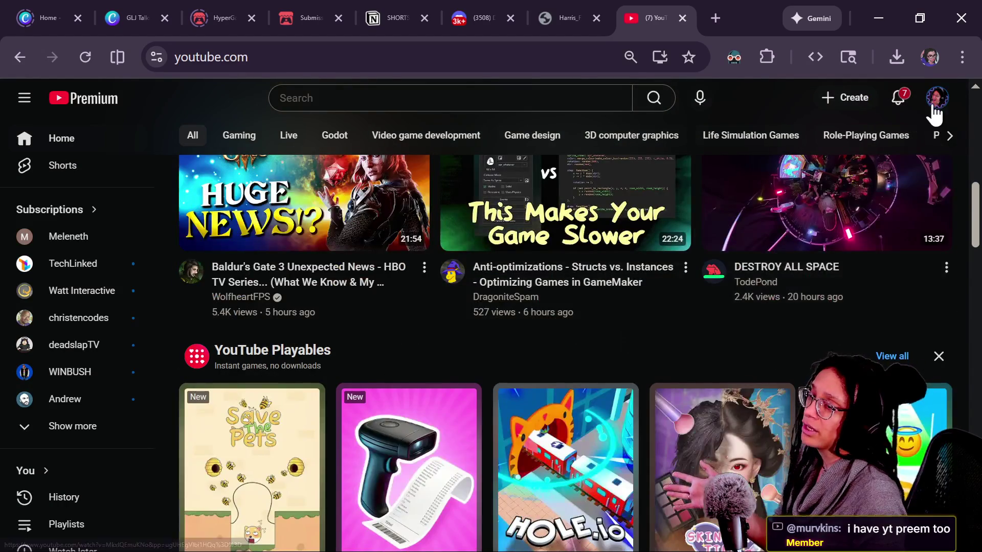
left_click(936, 98)
left_click(520, 362)
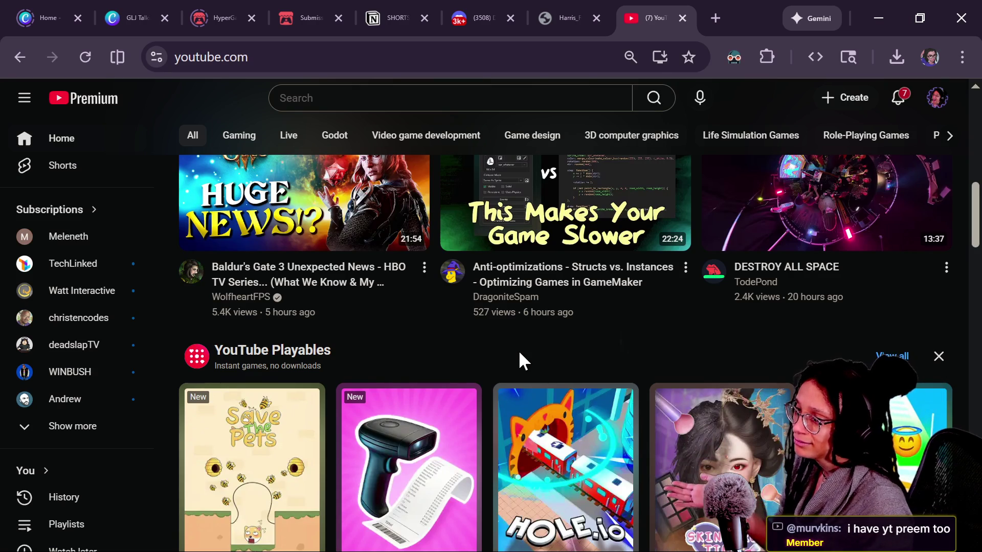
scroll(519, 353, "down", 7)
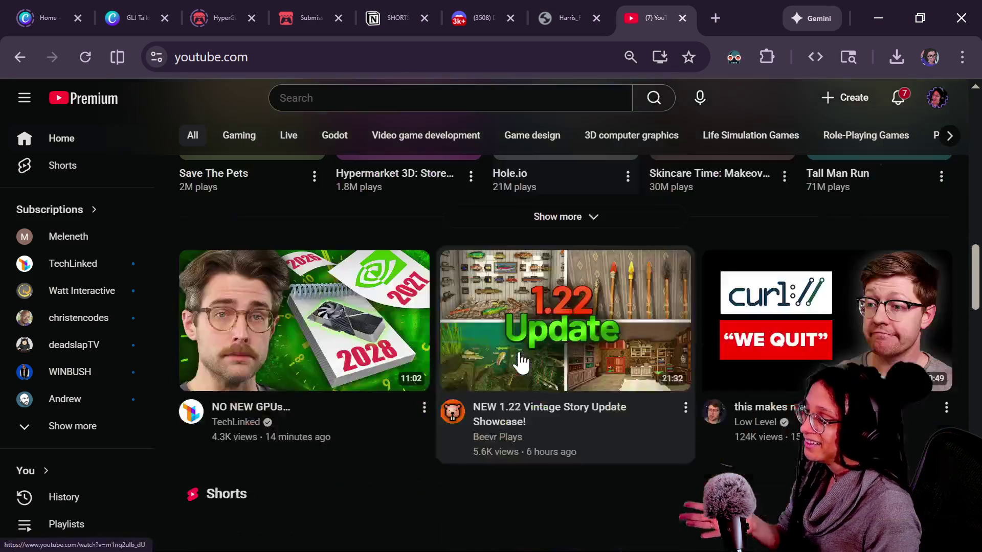
scroll(519, 353, "down", 5)
scroll(519, 355, "down", 5)
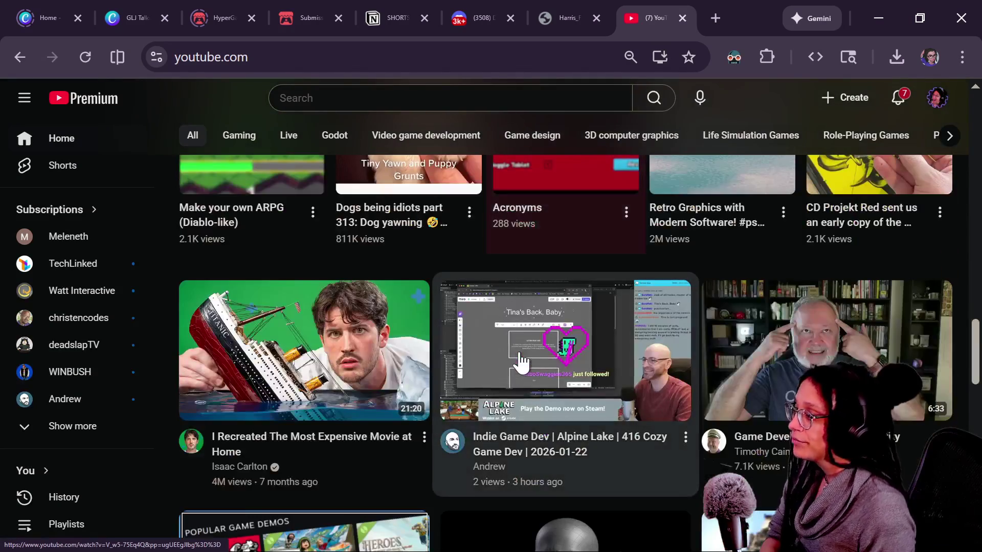
scroll(525, 413, "down", 3)
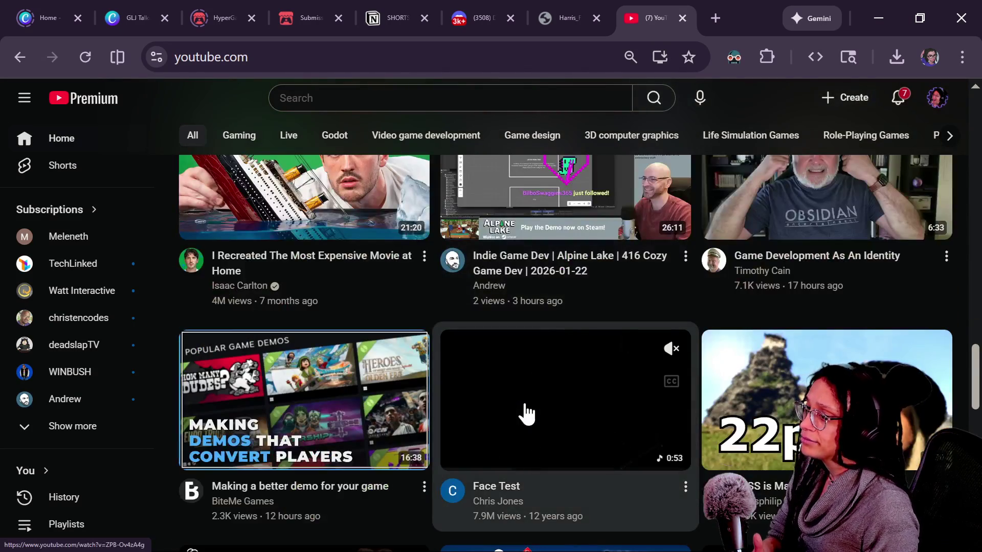
scroll(580, 438, "up", 2)
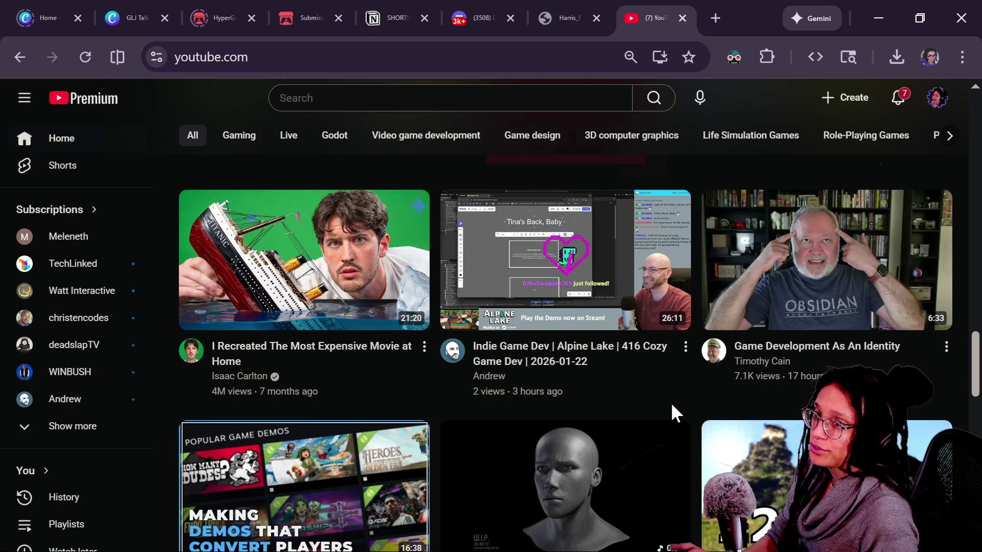
key("alt+Tab")
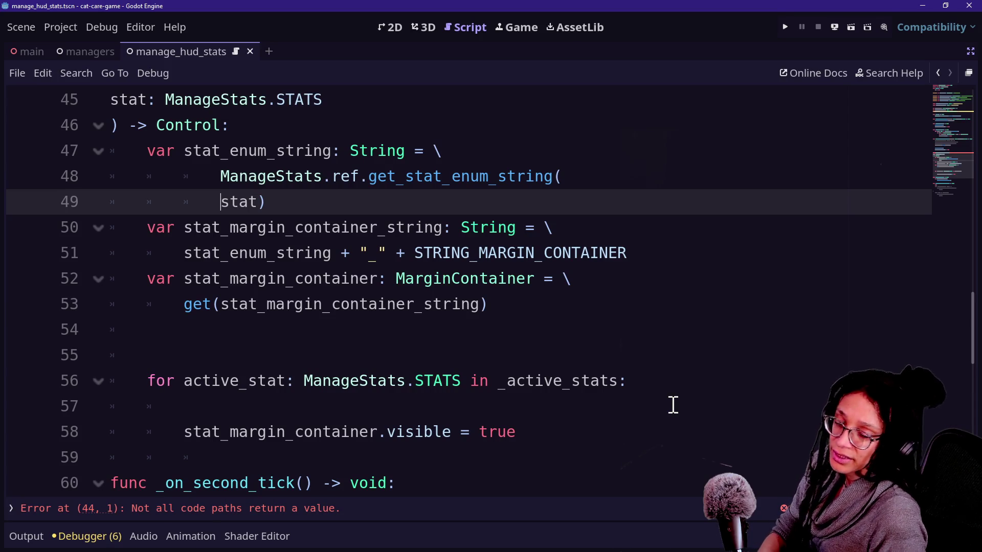
Delete the extra blank line 54 between the stat_margin_container_string assignment and the for loop
left_click(673, 406)
left_click(559, 343)
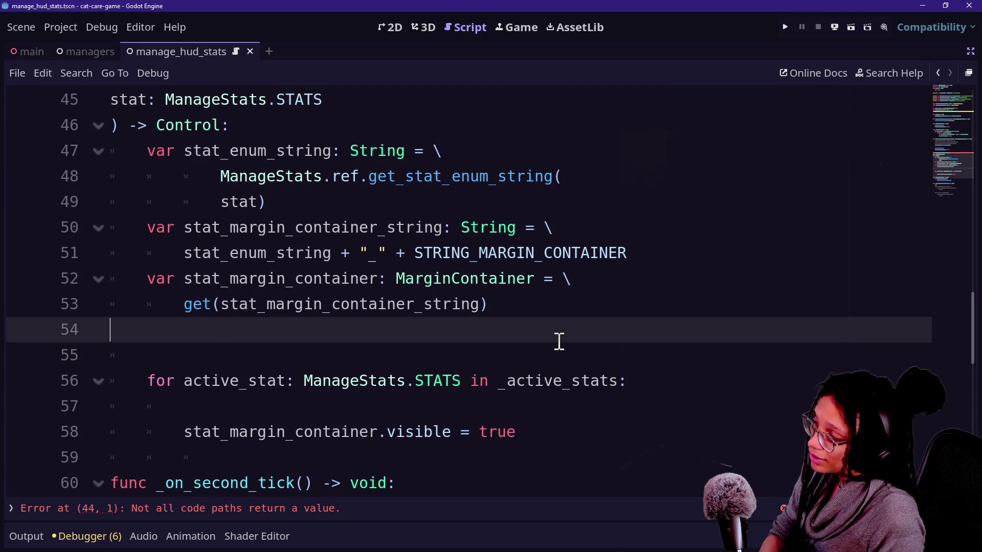
key("BackSpace")
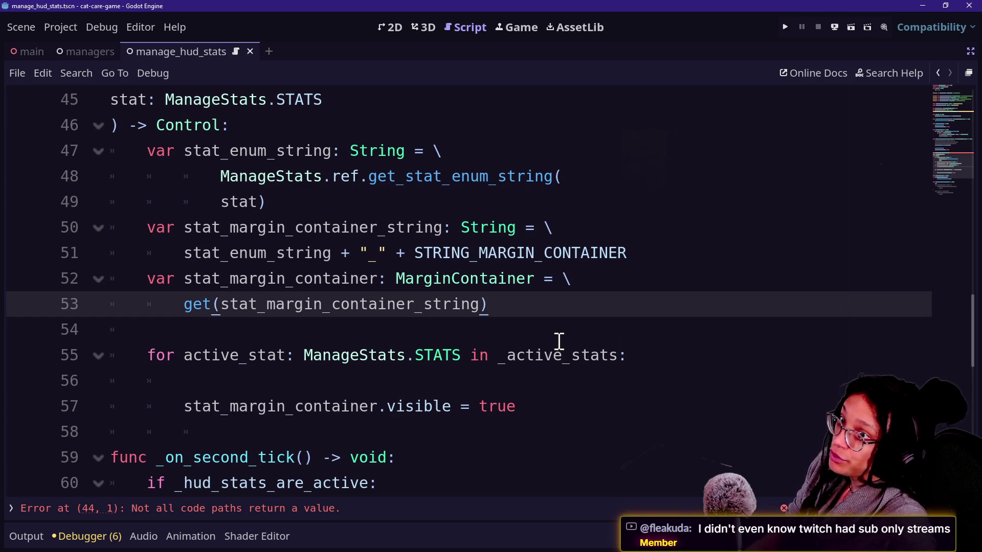
key("alt+Tab")
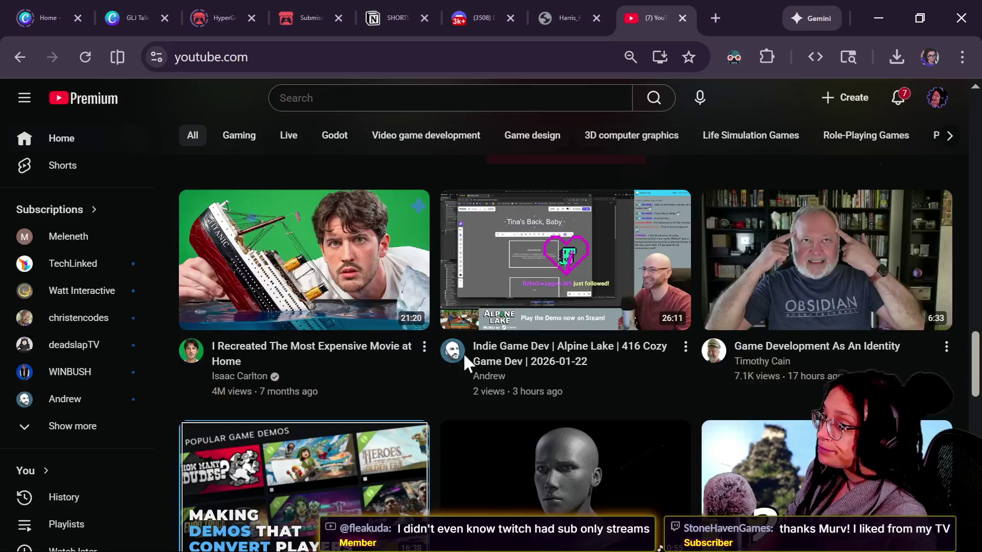
Open the Twitch Stream Manager dashboard from its bookmark in a new tab
left_click(715, 19)
left_click(281, 93)
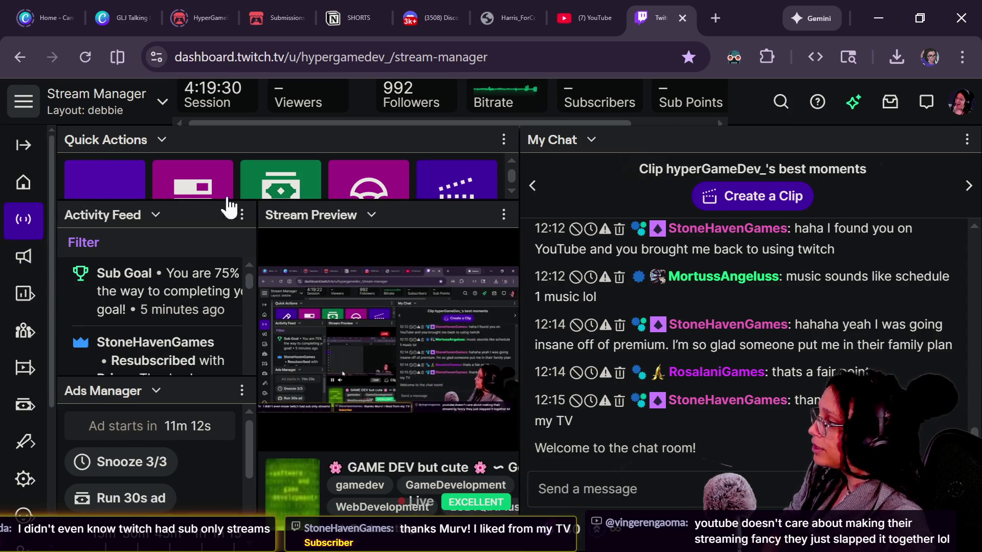
In Edit Stream Info, scroll to Audience and follow the 'minimum requirements' help link
left_click(81, 189)
scroll(433, 432, "down", 3)
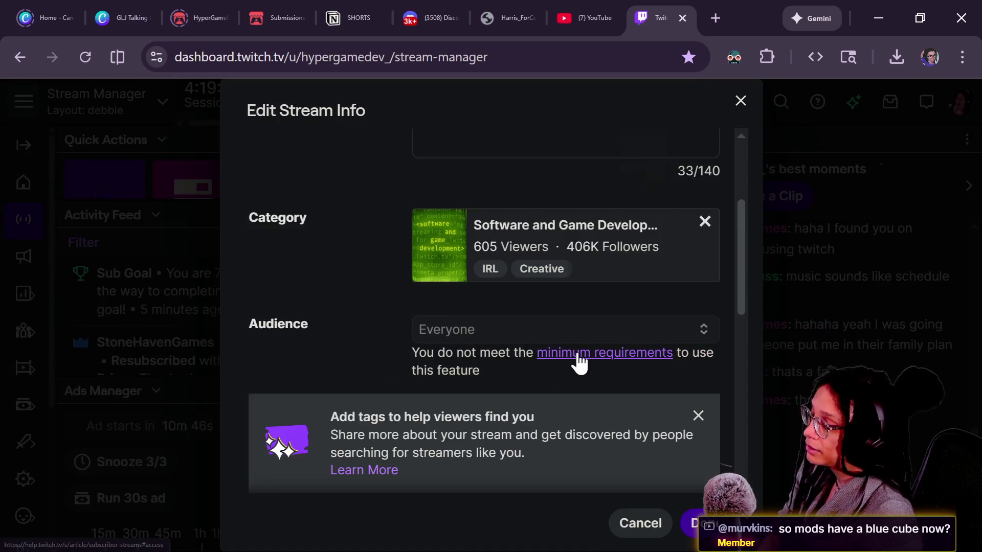
left_click(576, 355)
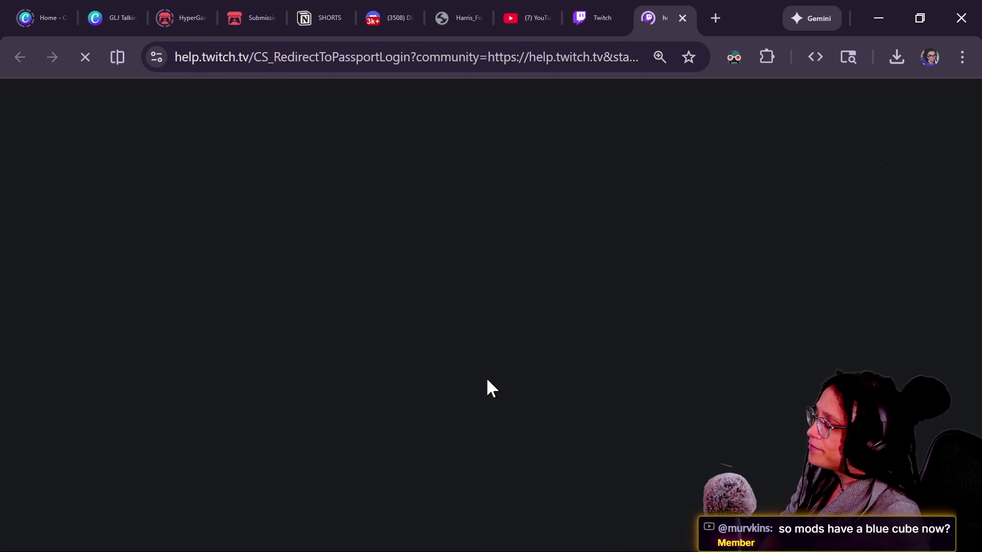
Scroll the Subscriber Streams article to 'As a Streamer, How Can I Get Access?'
right_click(486, 376)
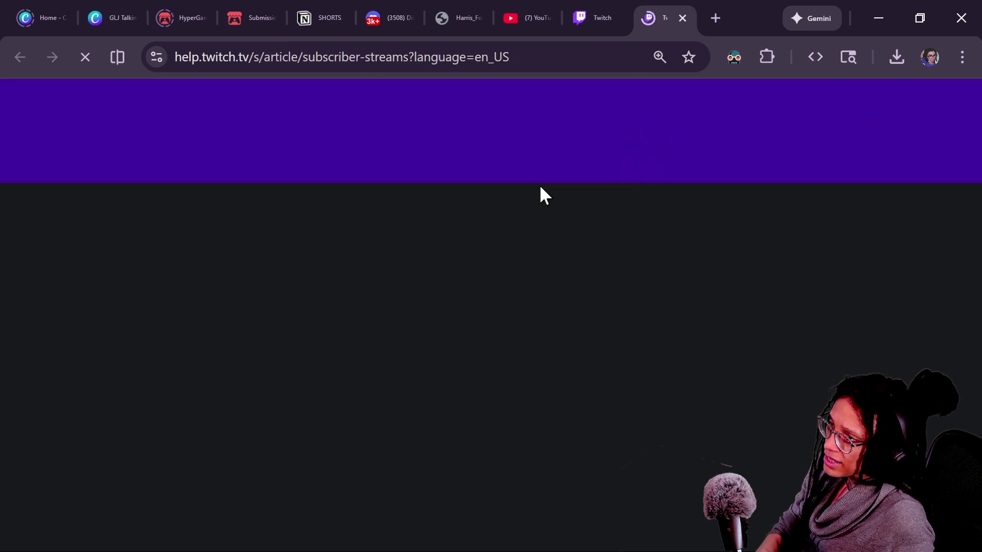
scroll(542, 203, "down", 5)
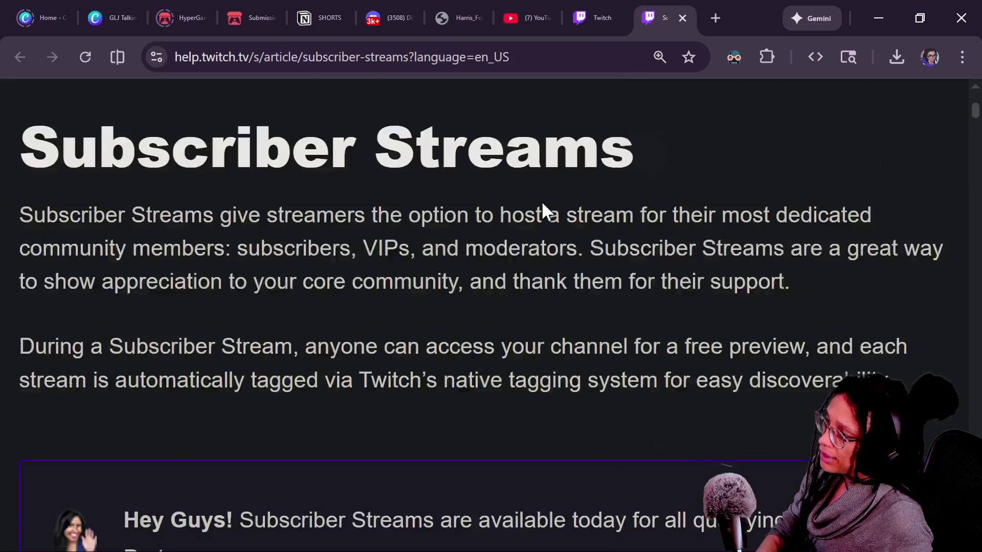
scroll(542, 204, "down", 10)
scroll(542, 204, "down", 10)
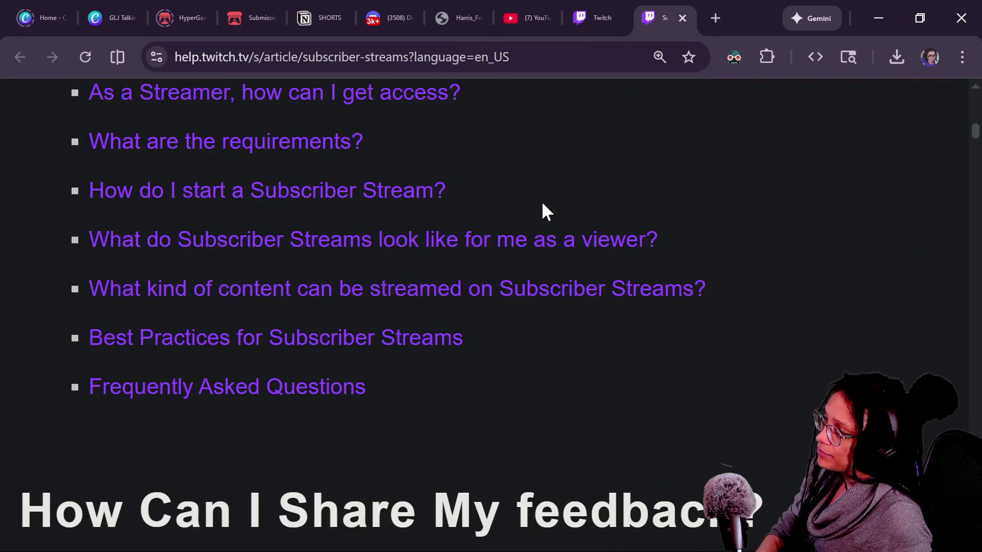
scroll(542, 204, "up", 3)
scroll(542, 204, "down", 3)
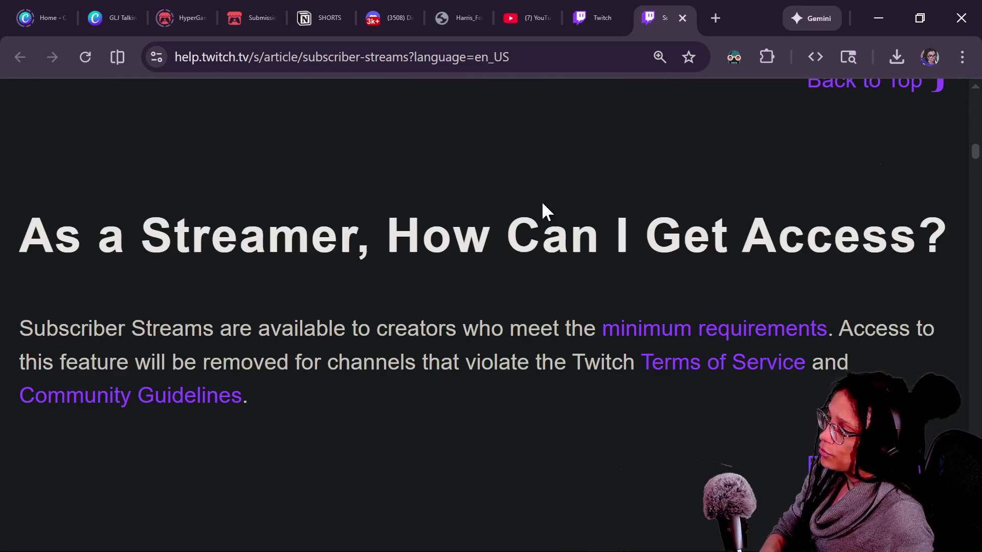
key("ctrl+f")
Find '90' in the article and highlight the 'at least 90 unique days' requirement
type("90")
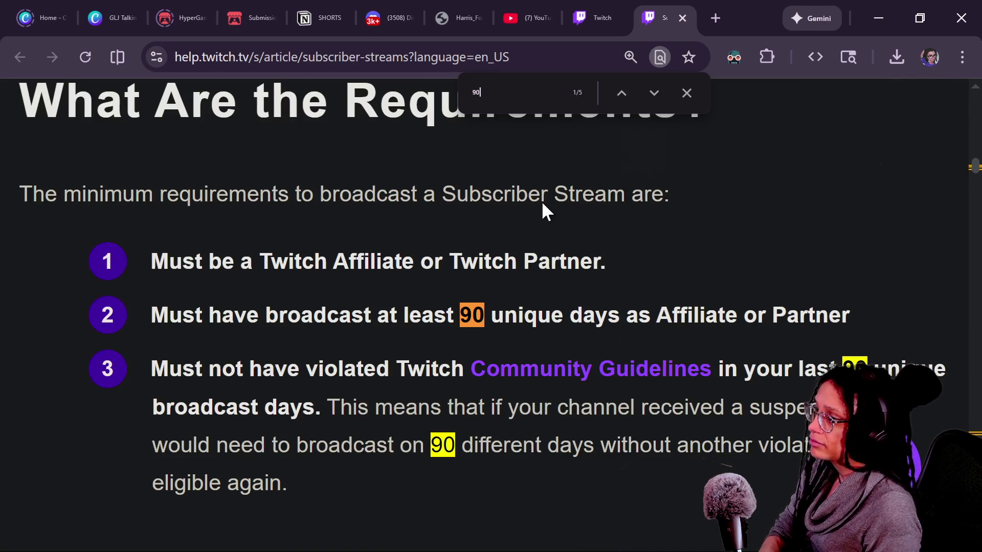
left_click_drag(416, 309, 717, 307)
left_click(721, 306)
scroll(744, 302, "down", 2)
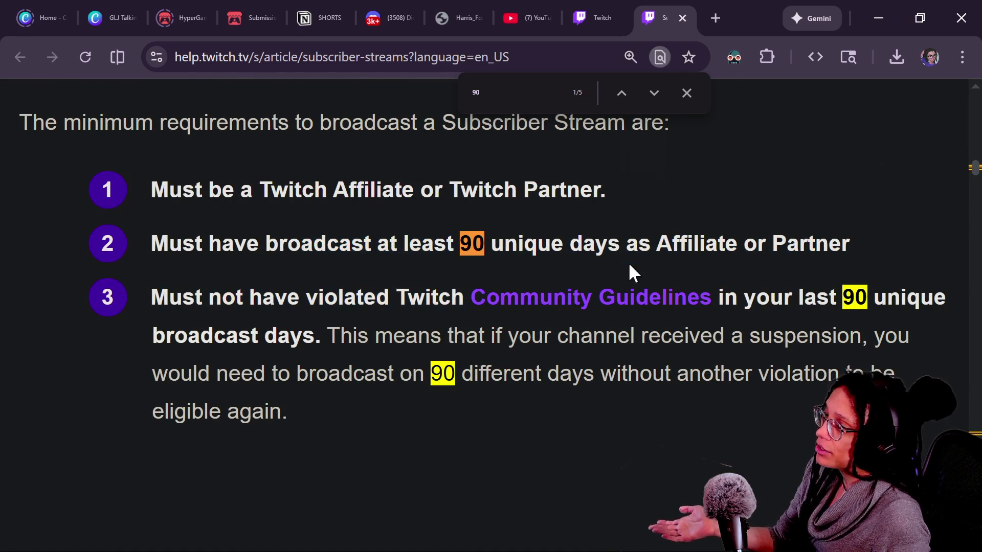
left_click_drag(241, 204, 635, 233)
left_click(635, 233)
double_click(574, 246)
left_click_drag(390, 243, 637, 246)
left_click(539, 253)
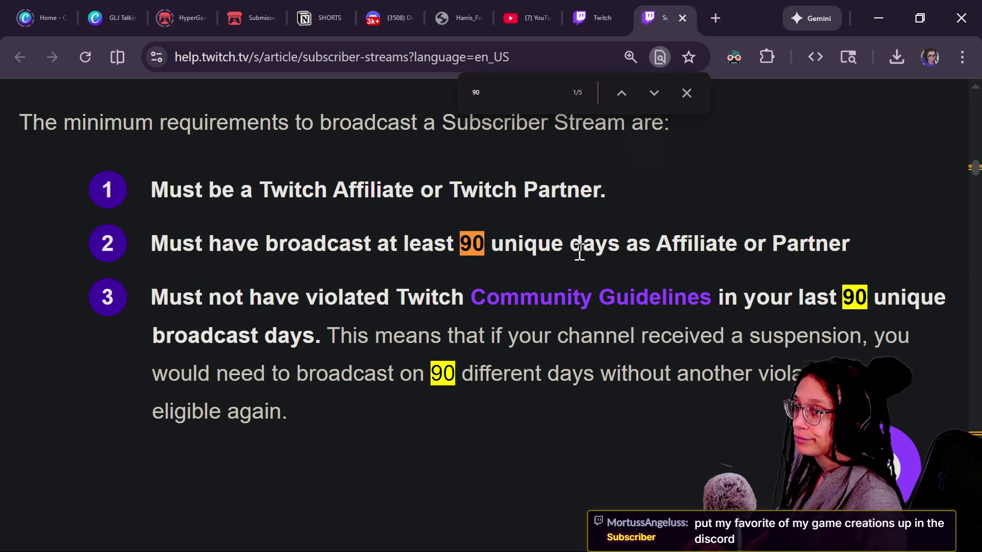
key("alt+Tab")
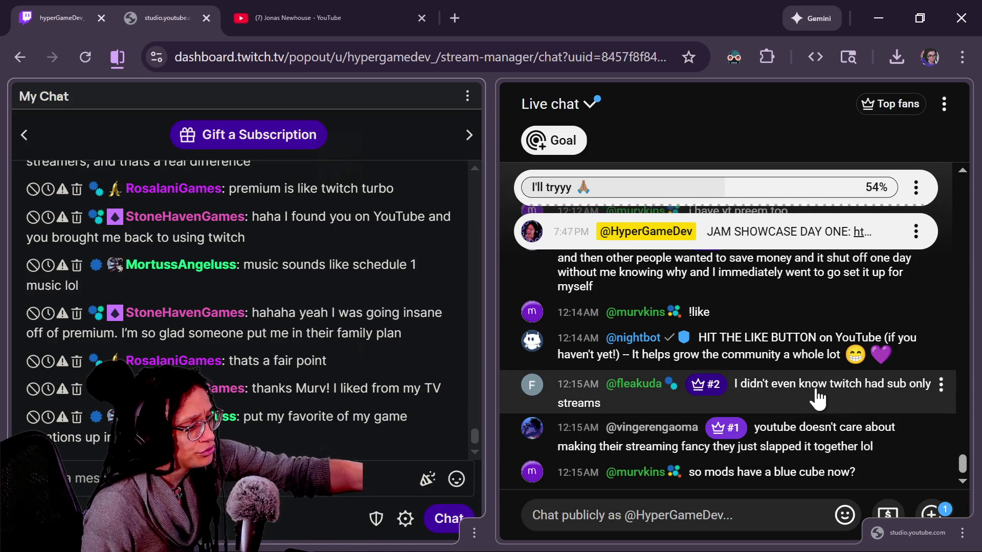
Scroll through older YouTube live chat messages, then bring the roguelike project folder forward
scroll(724, 404, "up", 2)
scroll(724, 409, "up", 2)
scroll(726, 398, "down", 5)
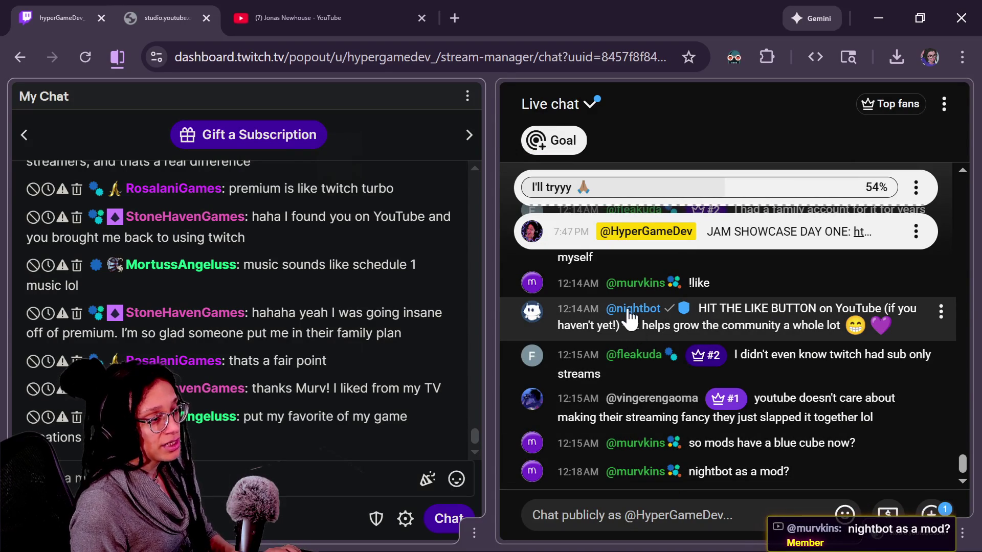
key("alt+Tab")
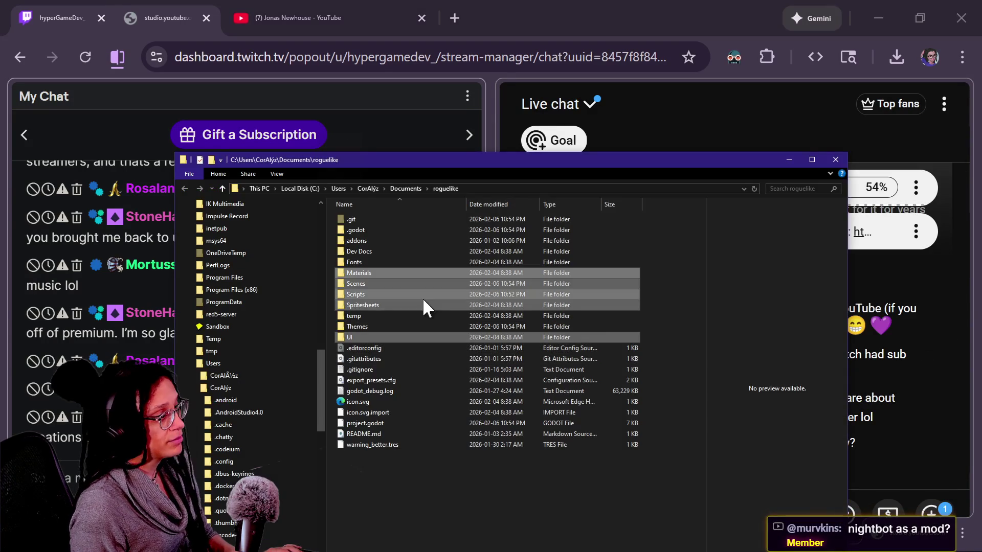
left_click(449, 508)
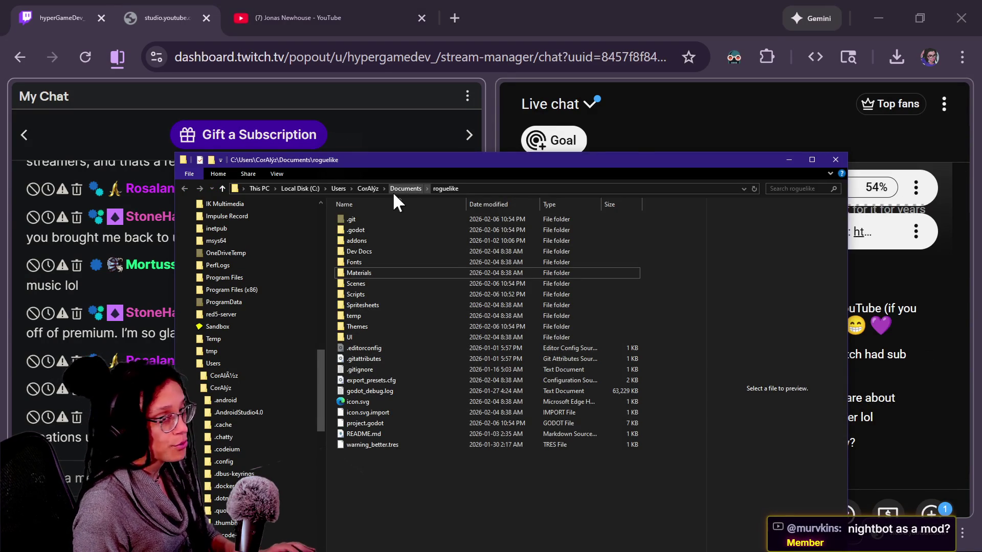
Open Videos\OBS media in a new Explorer window from cat-care-game3, then return to chat
key("alt+Tab")
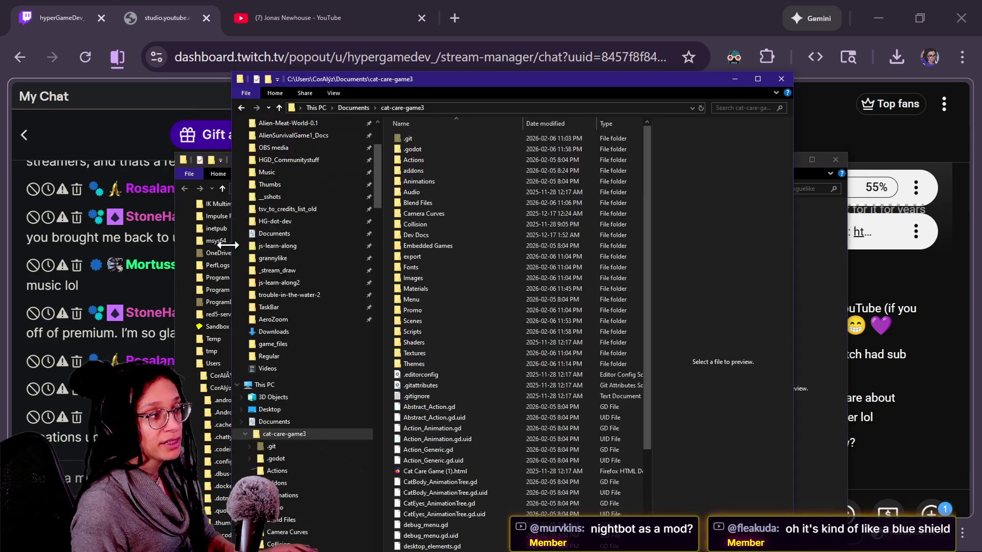
right_click(323, 169)
key("Escape")
middle_click(273, 148)
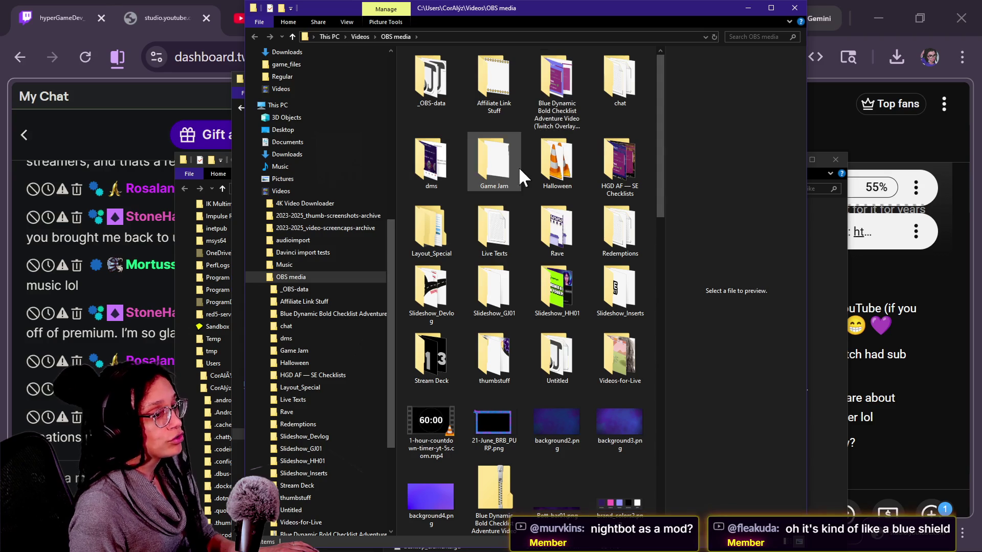
left_click(863, 486)
mouse_move(863, 486)
left_mouse_down()
mouse_move(767, 511)
mouse_move(727, 509)
left_mouse_up()
left_click(740, 515)
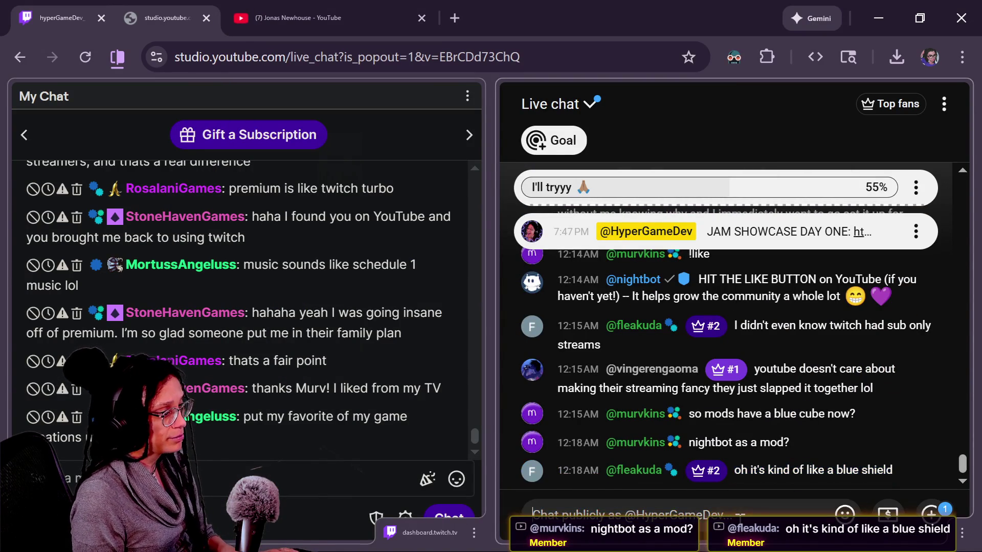
Post '!like' in the YouTube Studio live chat
left_click(740, 515)
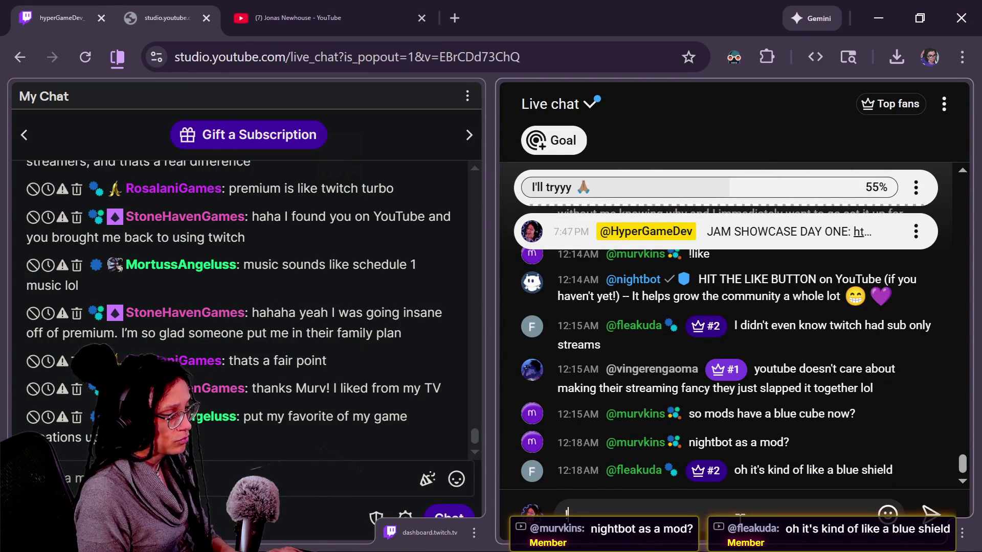
type("like")
key("Return")
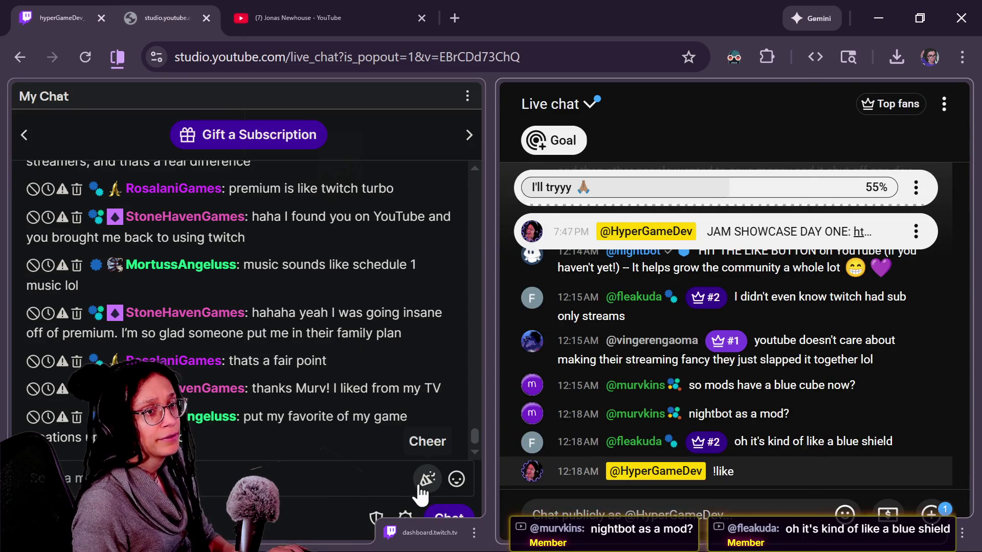
key("alt+Tab")
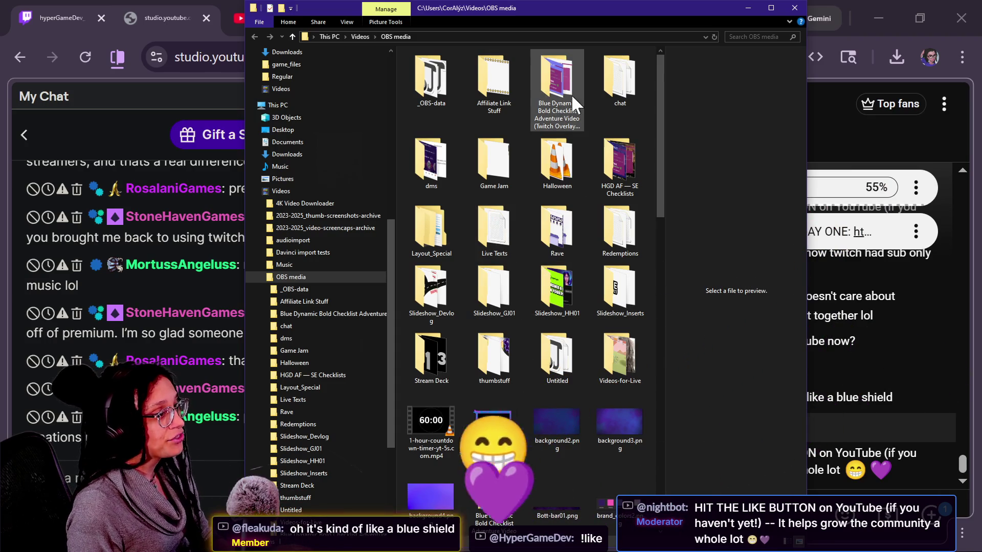
Add a second VIP username to chat\overlays\yt_vips.txt, then save and close it
double_click(641, 88)
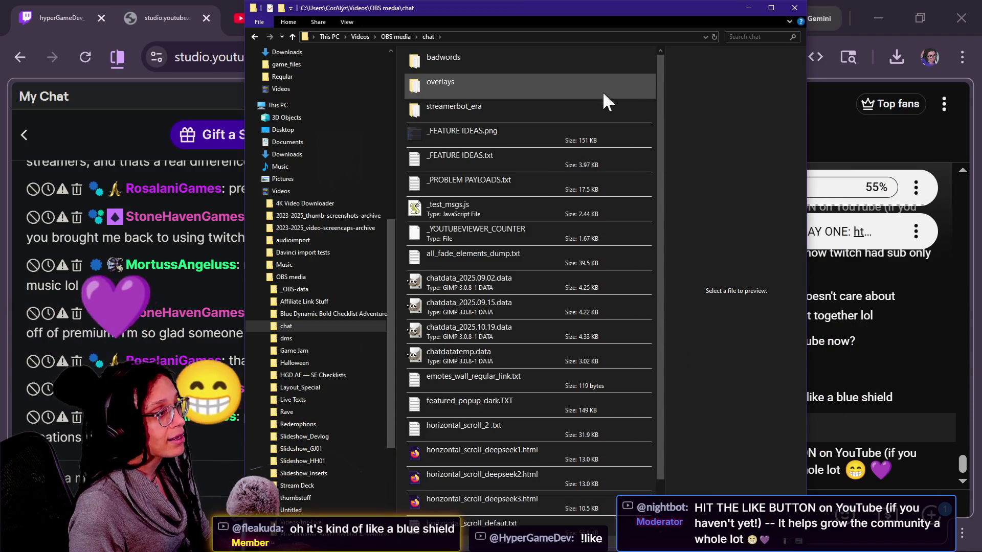
double_click(493, 88)
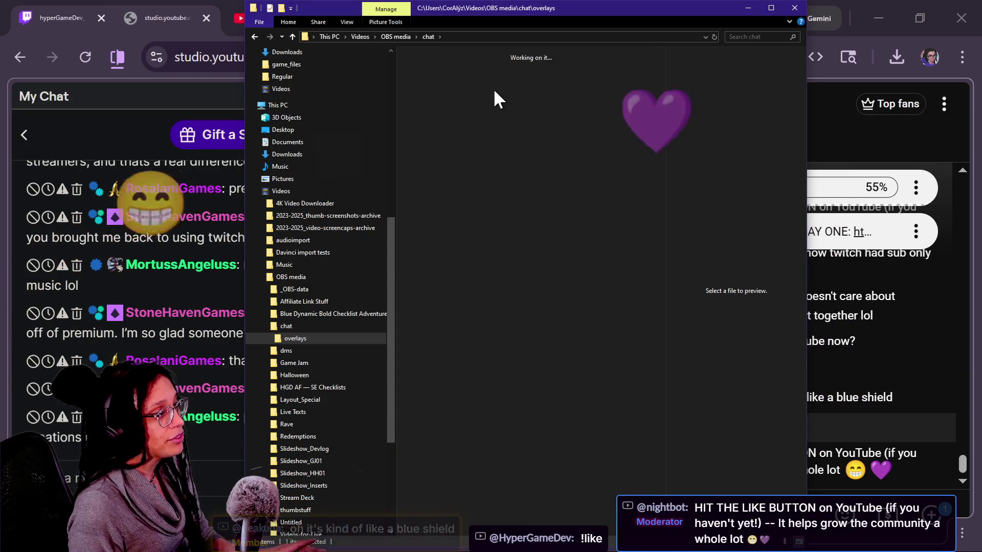
double_click(620, 351)
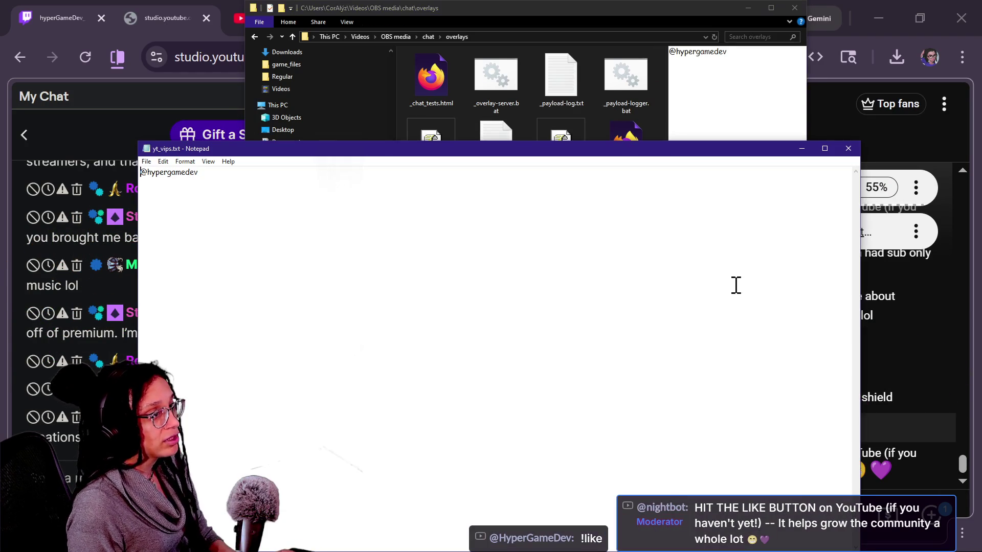
key("Return")
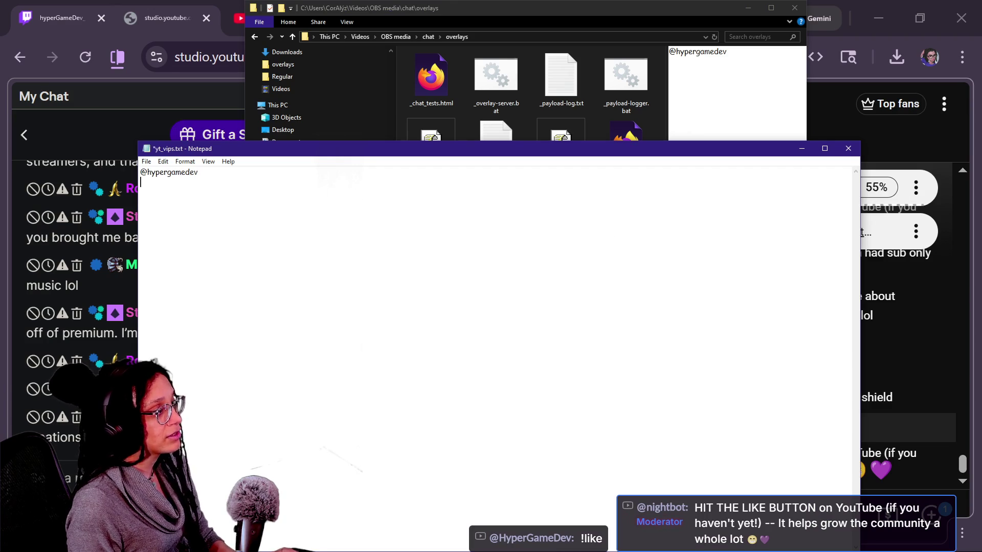
type("@murvkins")
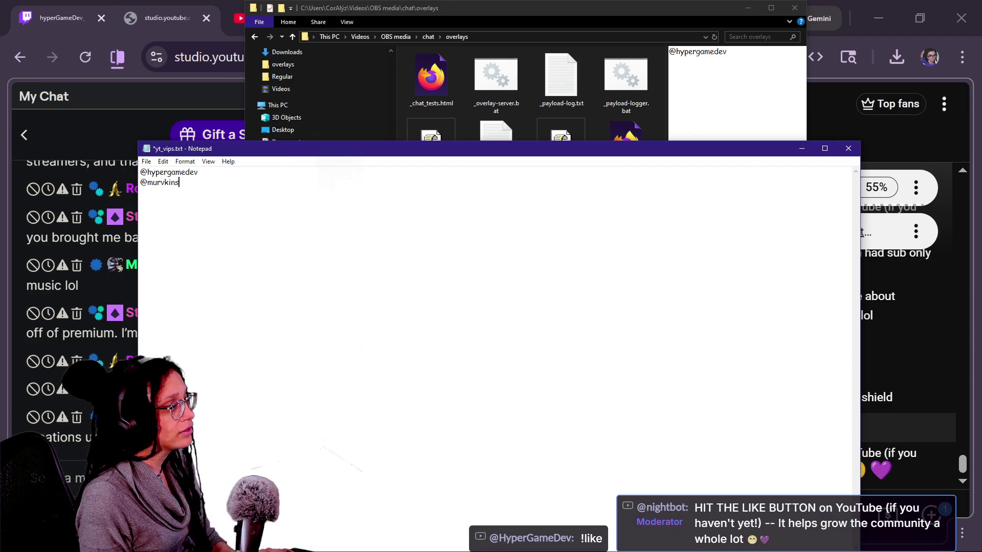
key("ctrl+s")
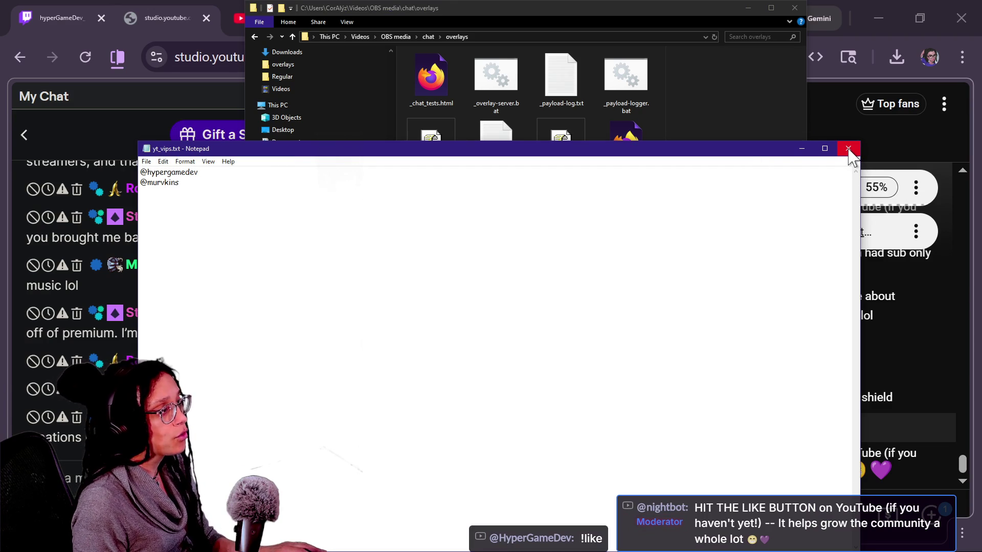
left_click(848, 150)
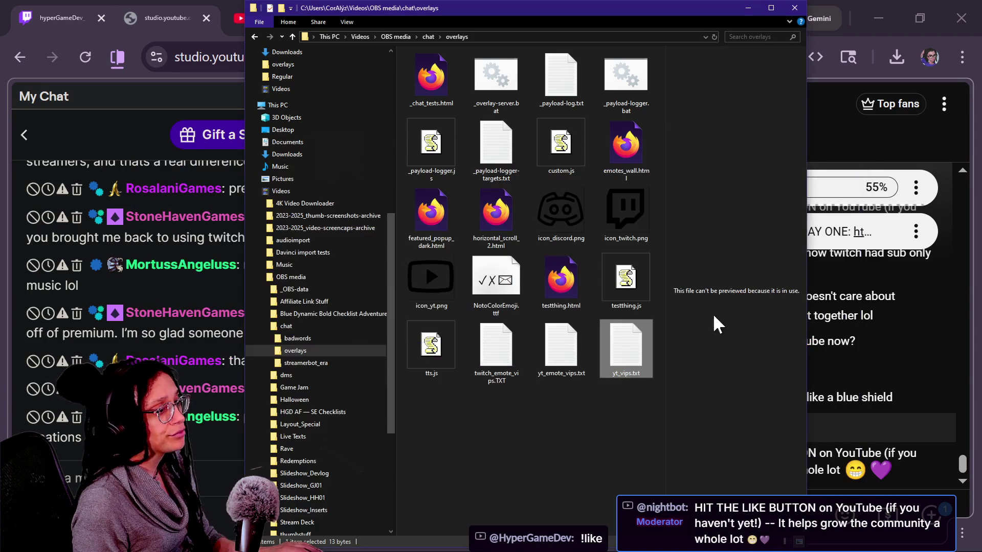
Bring the Chrome window with the Twitch and YouTube live-chat popouts in front of File Explorer
left_click(815, 512)
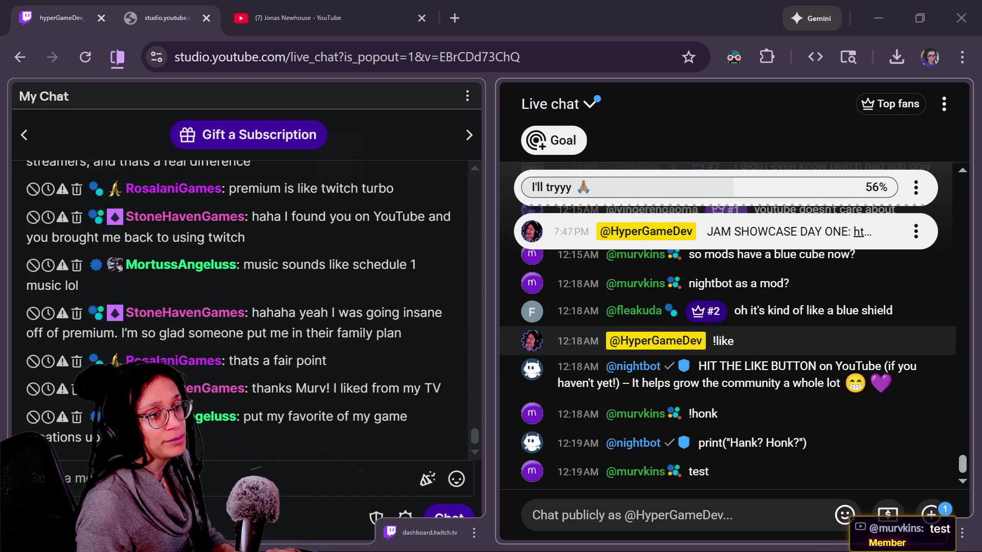
Send the message 'test' in the YouTube Studio live chat
left_click(712, 451)
key("alt+Tab")
key("alt+Tab")
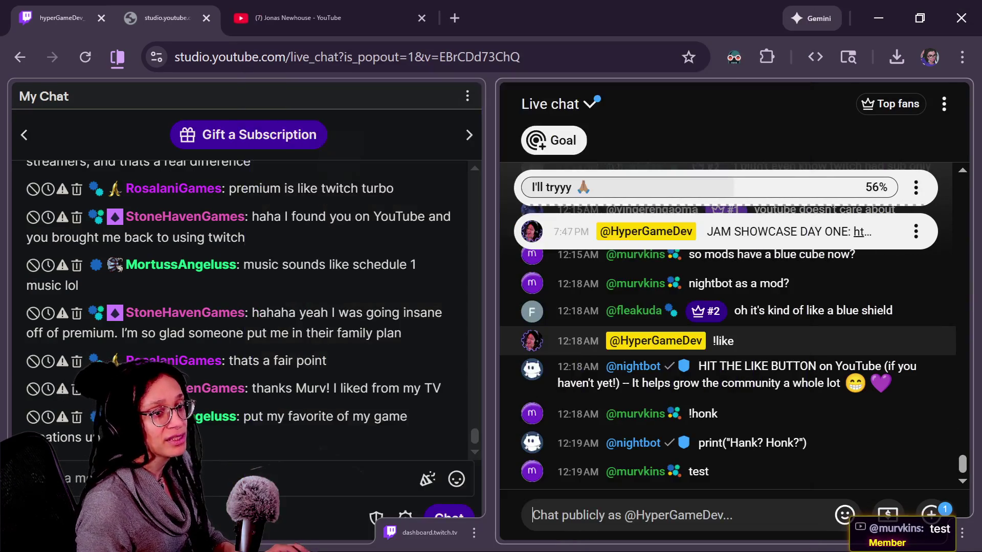
left_click(634, 510)
type("test")
key("Return")
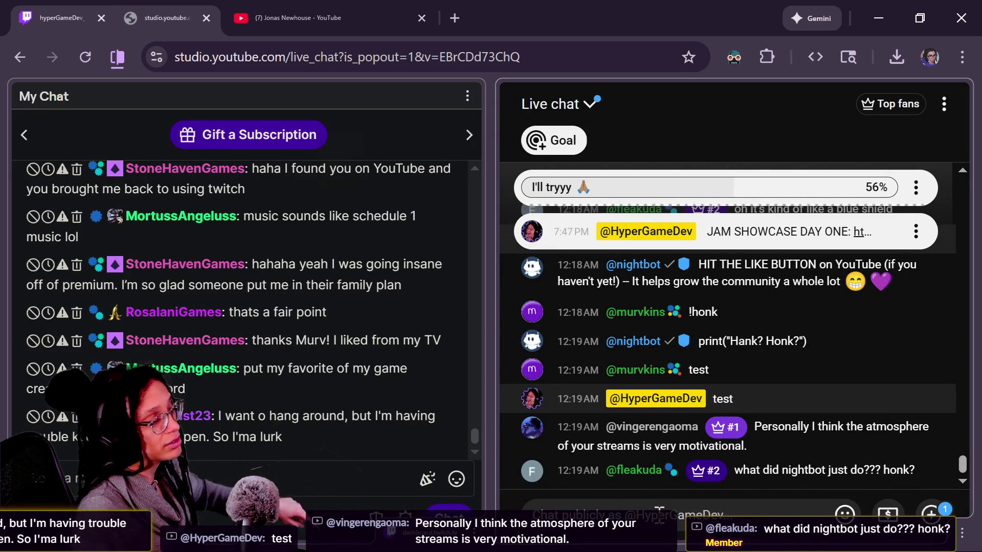
mouse_move(614, 485)
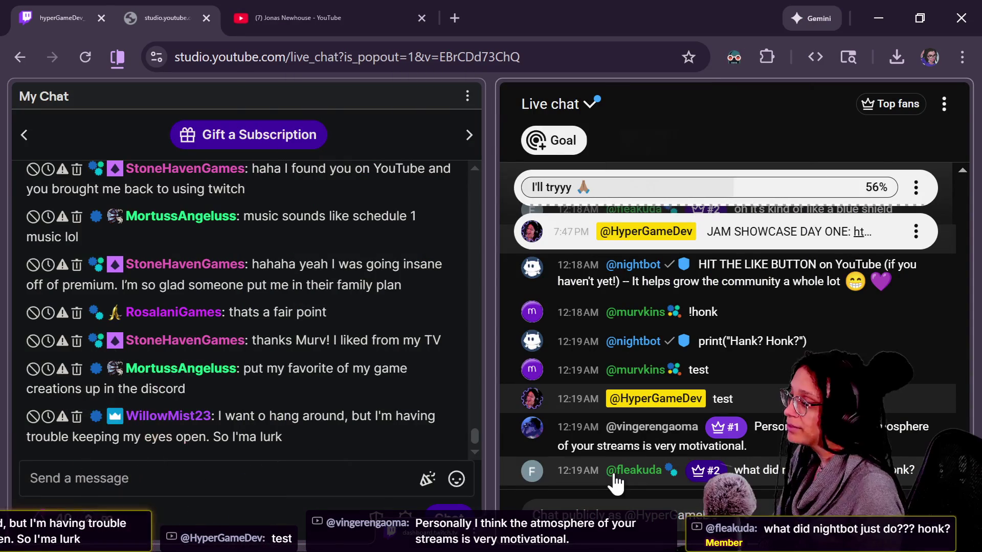
mouse_move(145, 374)
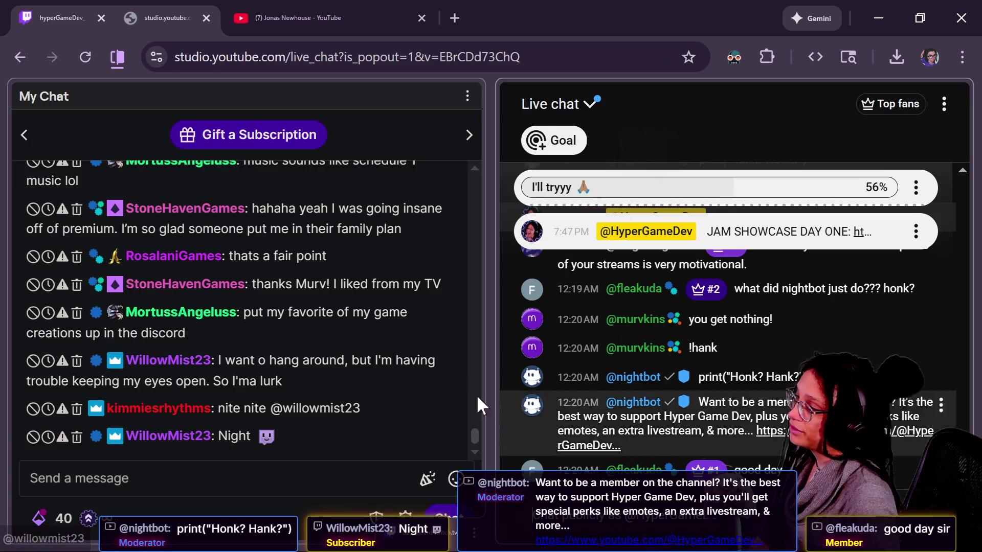
Scroll up through the Twitch My Chat popout to read earlier messages
scroll(339, 367, "up", 2)
scroll(339, 367, "up", 2)
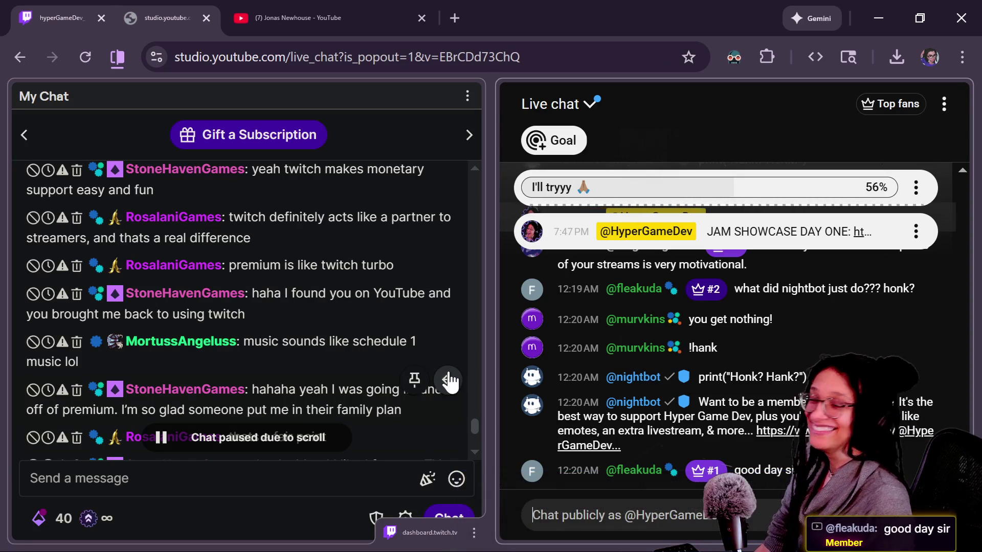
left_click_drag(478, 429, 478, 422)
scroll(477, 423, "up", 1)
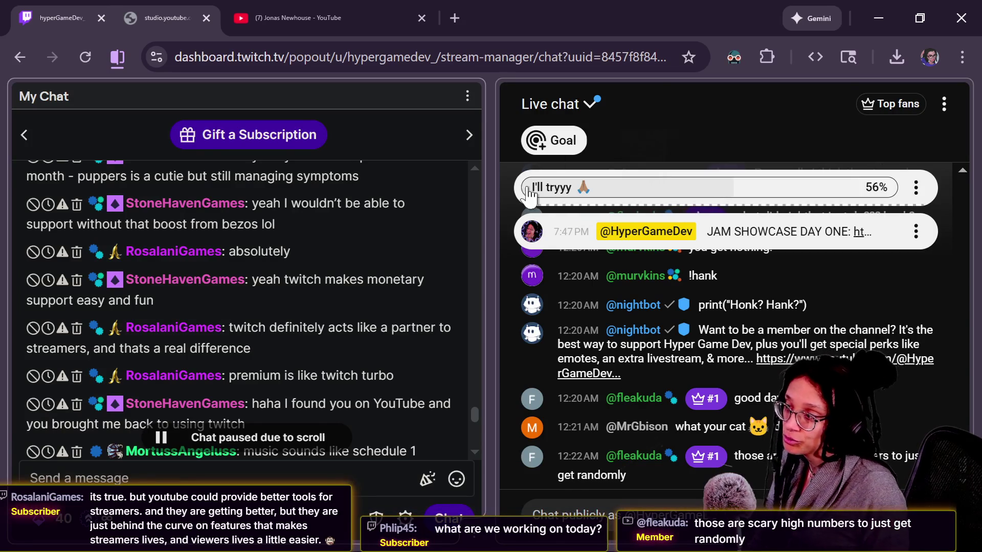
Scroll the Twitch My Chat down to the newest messages
scroll(365, 423, "down", 5)
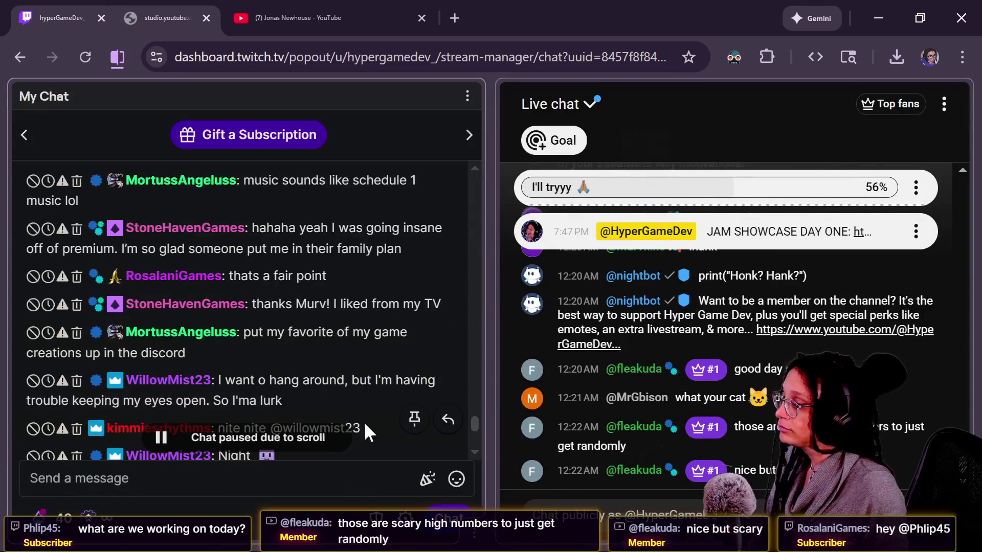
scroll(378, 427, "down", 4)
scroll(380, 427, "down", 1)
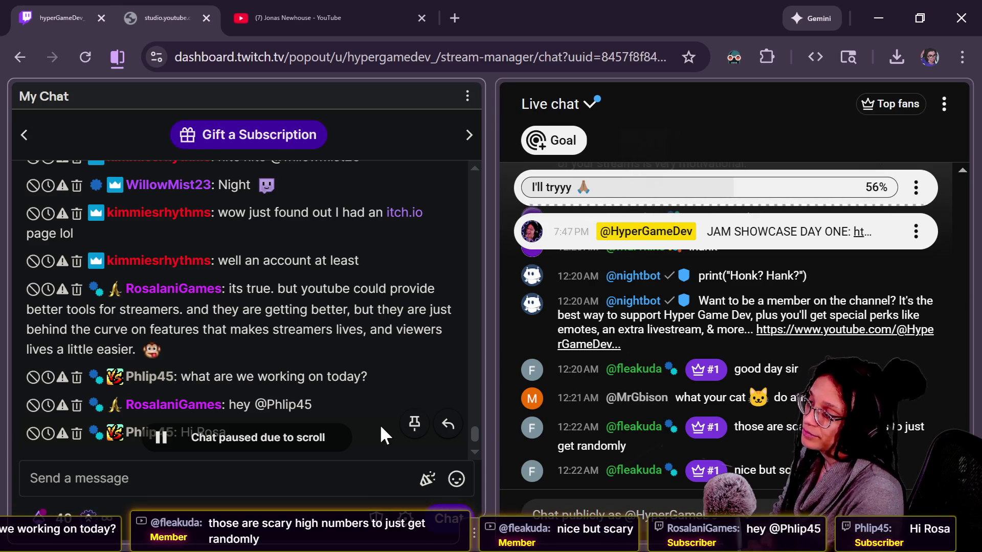
scroll(374, 366, "down", 1)
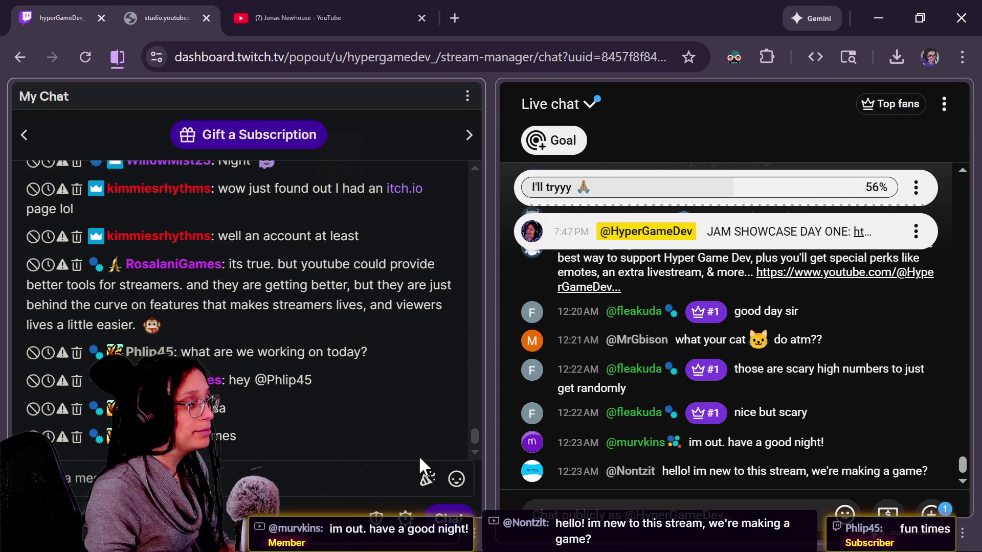
Return to the Godot script editor and shrink the code selection to end at line 65
key("alt+Tab")
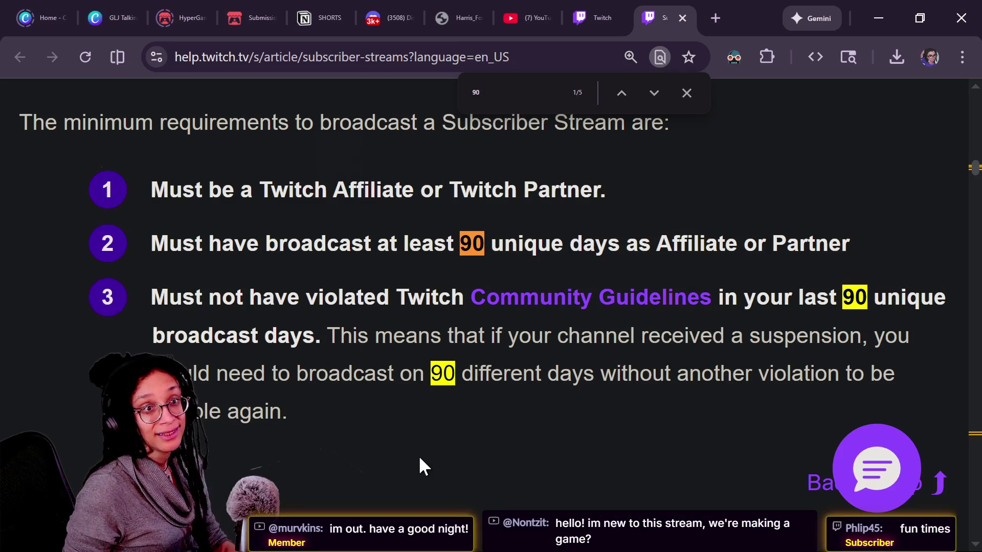
key("alt+Tab")
left_click_drag(405, 390, 509, 293)
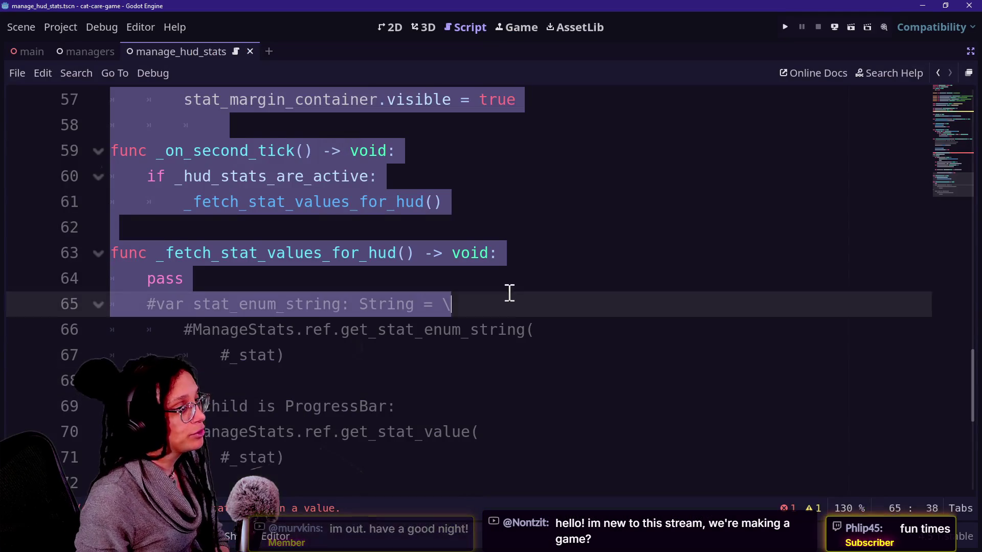
Inspect the erroring line 44 and the function's code down to line 55
left_click(508, 286)
left_click(508, 249)
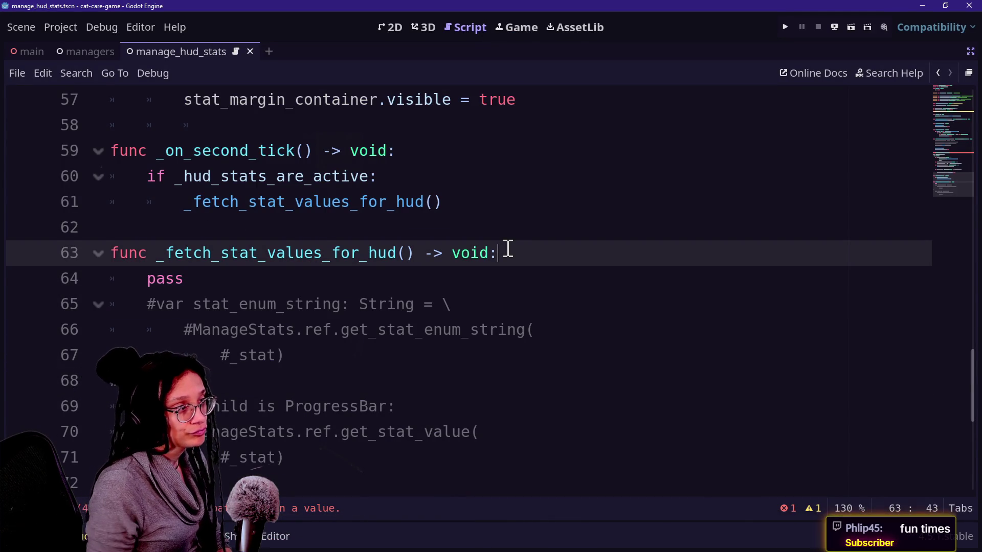
right_click(503, 312)
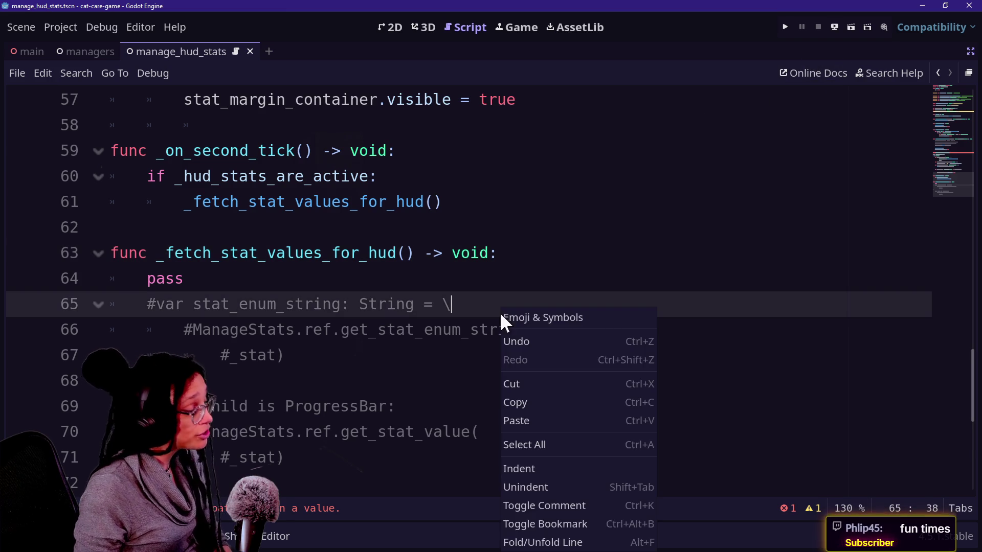
left_click(282, 510)
left_click(282, 510)
left_click(354, 262)
left_click(449, 270)
scroll(429, 303, "down", 2)
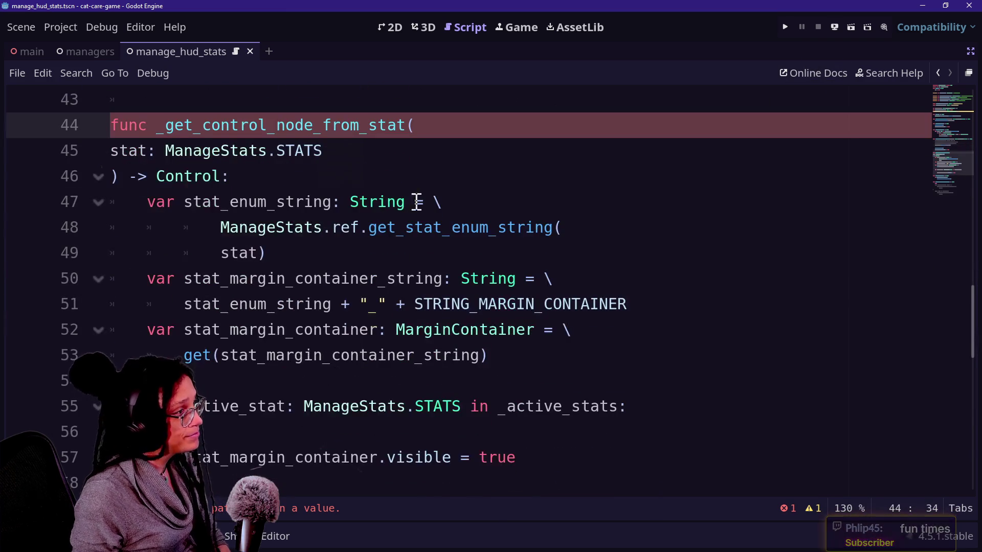
left_click(429, 177)
scroll(565, 278, "down", 1)
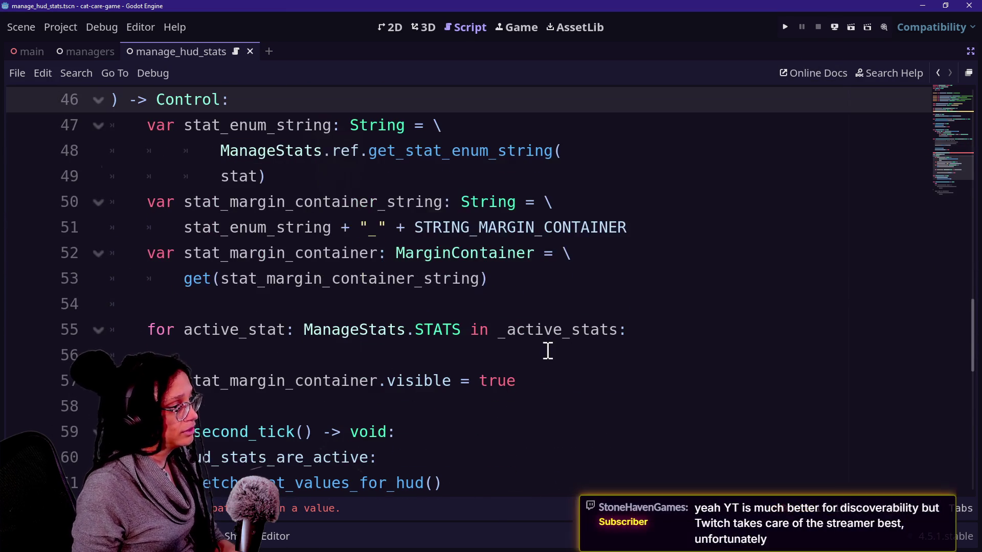
left_click(585, 294)
left_click(639, 329)
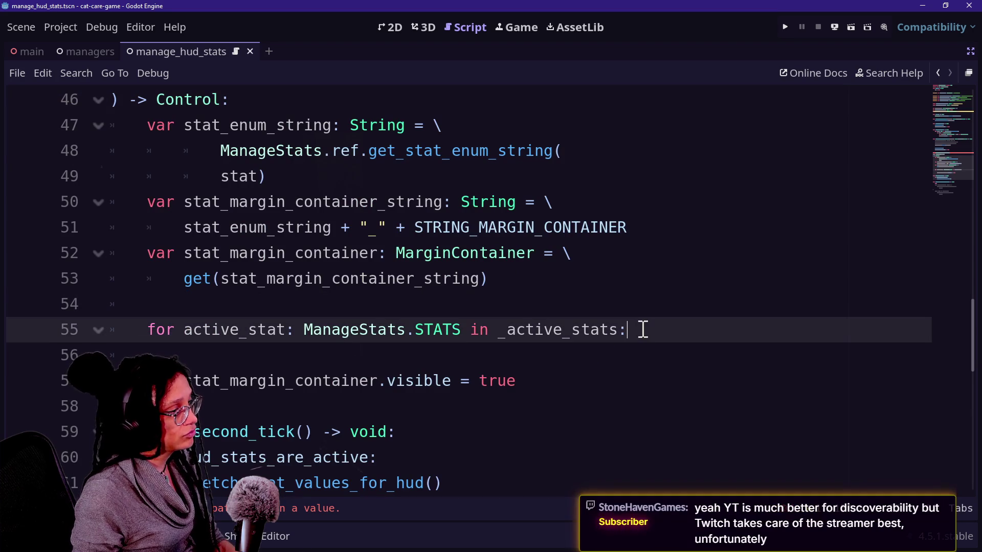
Comment out the visibility line 57 and the for loop line 55 with Ctrl+K
left_click(193, 381)
mouse_move(193, 380)
left_mouse_down()
mouse_move(416, 379)
mouse_move(412, 394)
left_mouse_up()
key("ctrl+k")
left_click(703, 333)
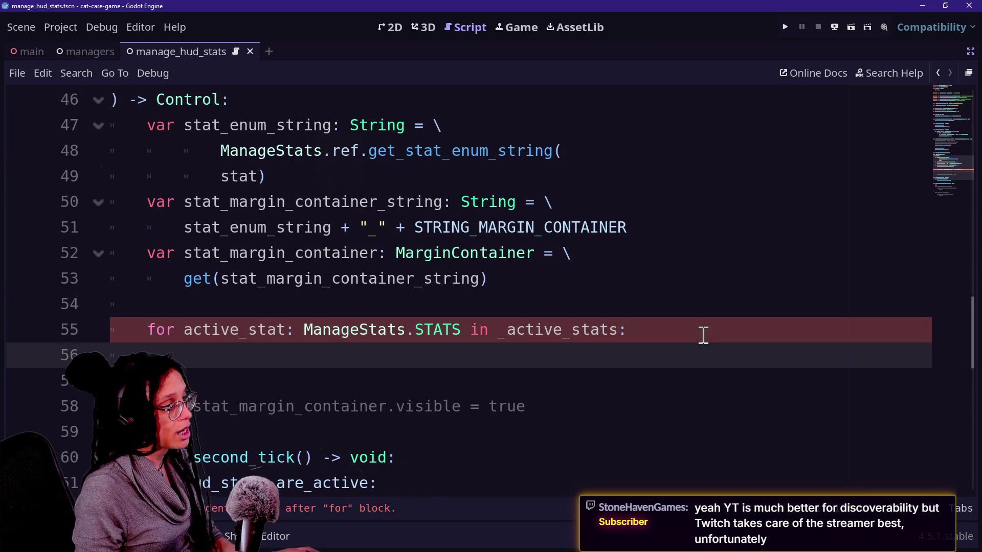
key("ctrl+k")
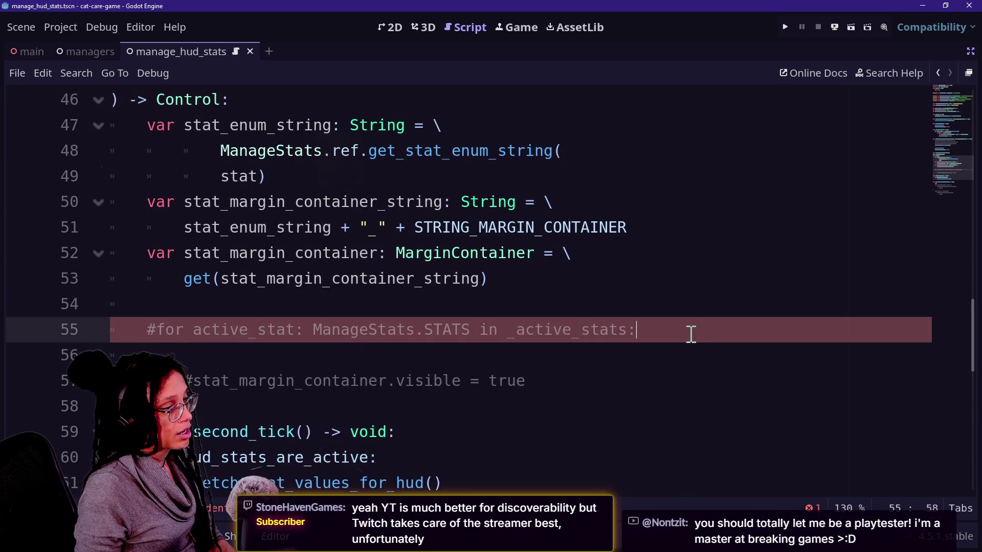
Add 'return stat_margin_container' after line 53 and run the game to test it
left_click(611, 281)
key("Return")
type("retr")
key("BackSpace")
type("n")
key("Return")
type("stat_ma")
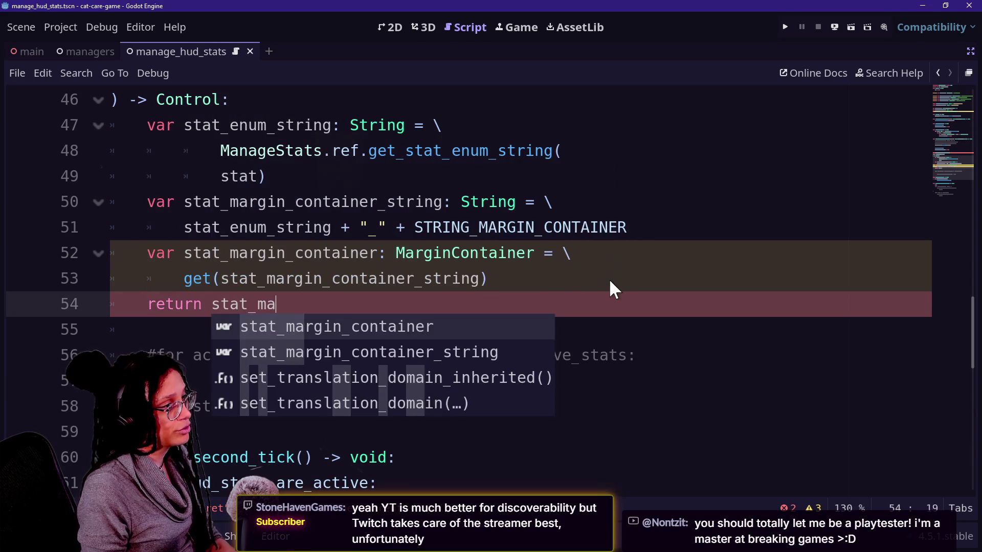
key("Return")
left_click(784, 27)
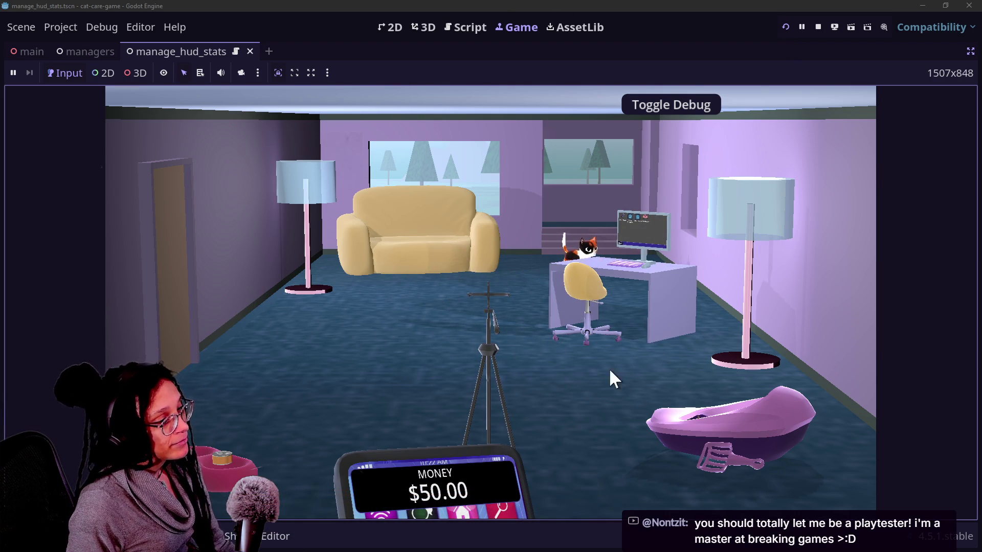
Send the cat to the couch, then interact with it to open the Post Planner
left_click(418, 267)
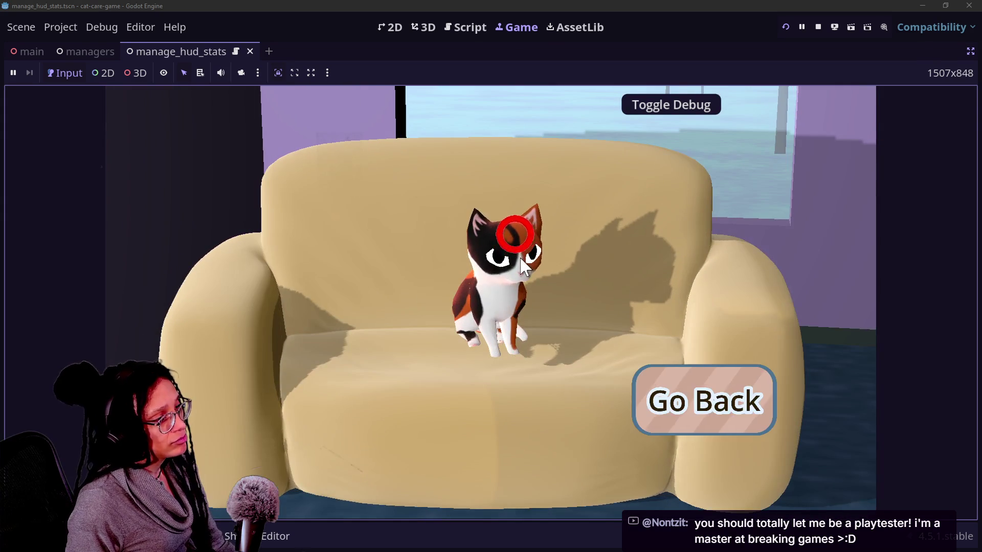
left_click(515, 235)
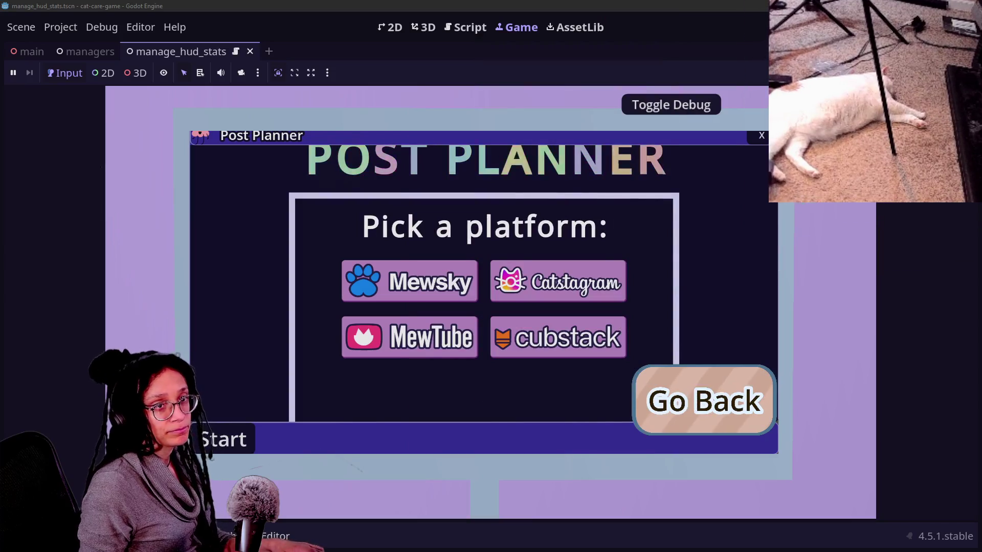
Pick Mewsky, start its platformer level, then go back to the room
left_click(462, 288)
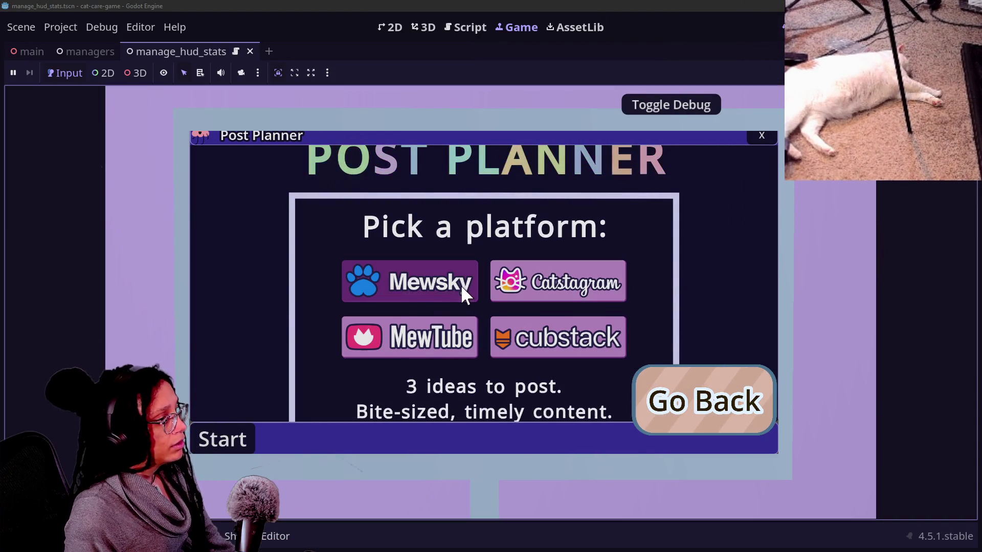
left_click(465, 285)
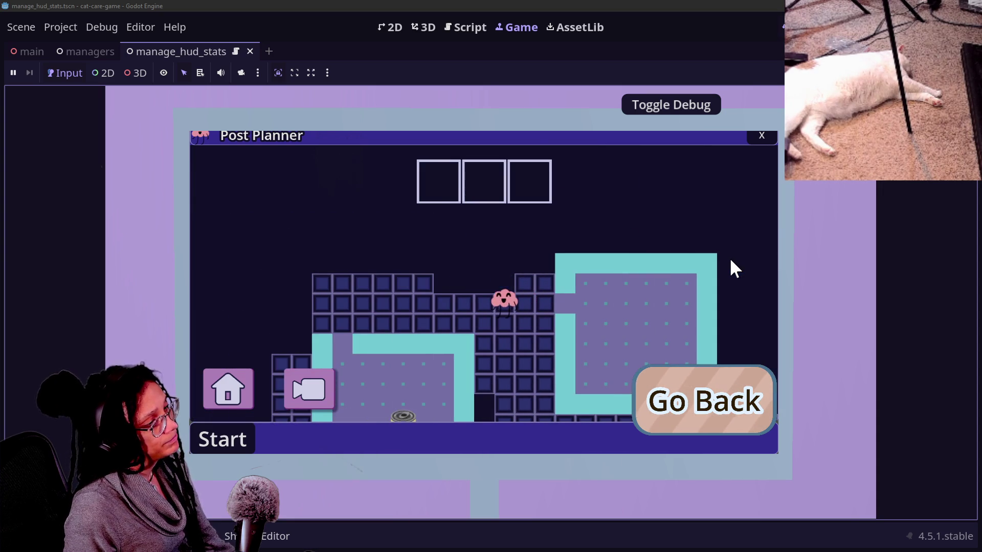
left_click(735, 379)
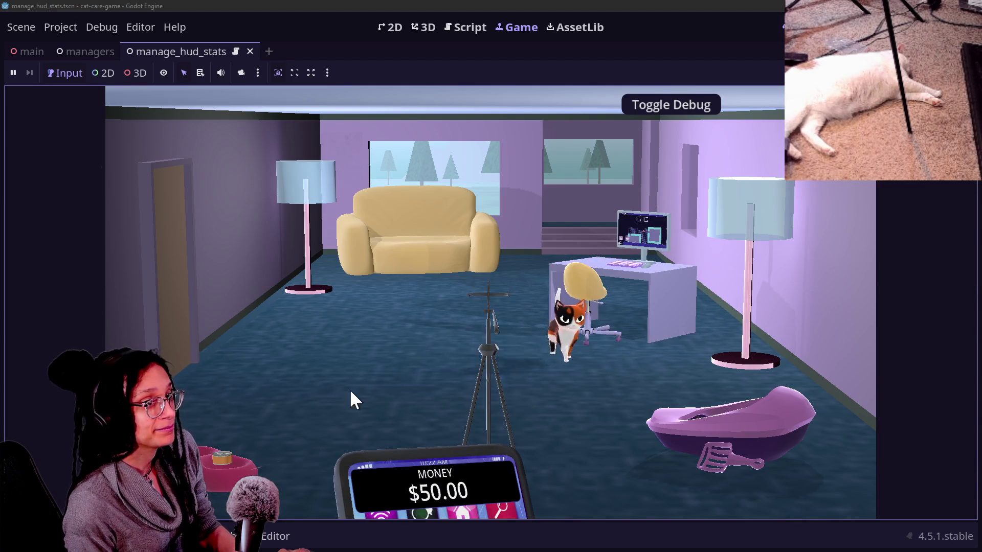
Switch from Godot to the browser showing the Twitch and YouTube stream chats
key("alt+Tab")
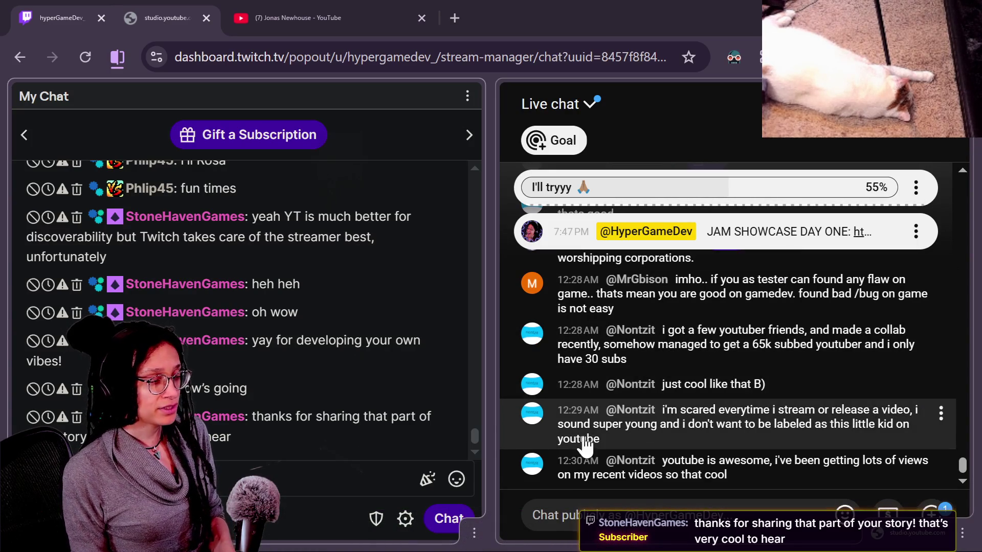
scroll(667, 410, "up", 2)
scroll(762, 397, "down", 2)
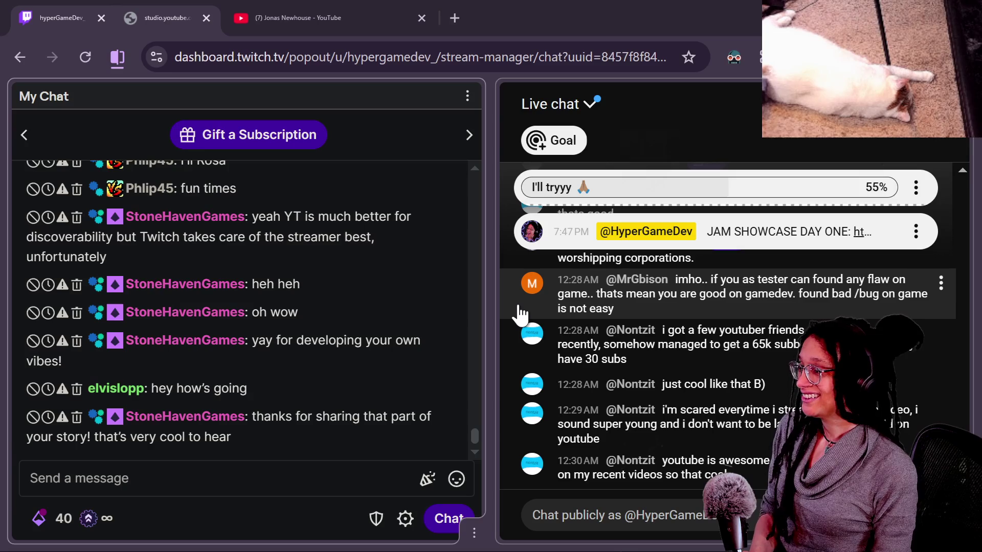
Load the channel's TwitchTracker stats page in a new tab and view its performance chart
left_click(450, 5)
type("yeoy")
key("BackSpace")
key("BackSpace")
key("BackSpace")
type("twitch")
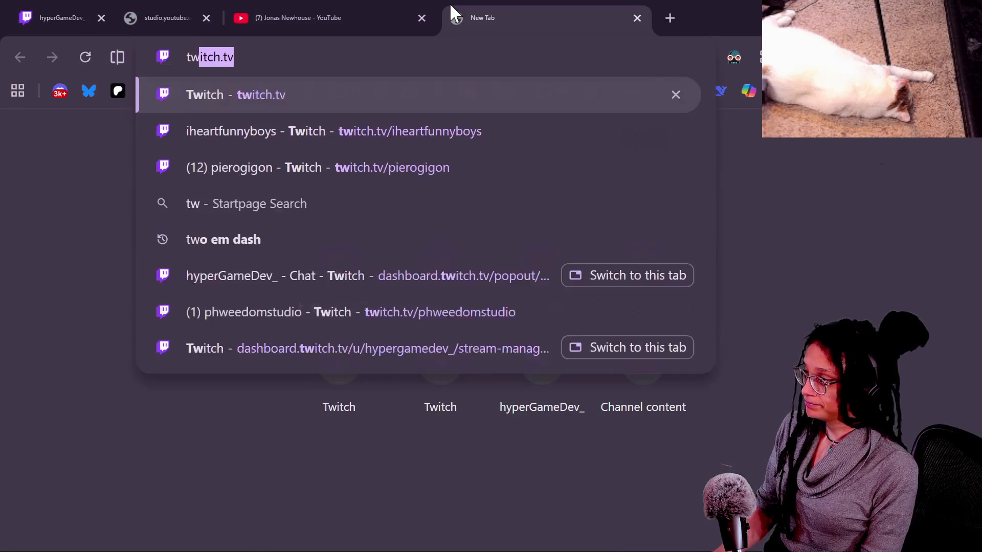
type("tracker")
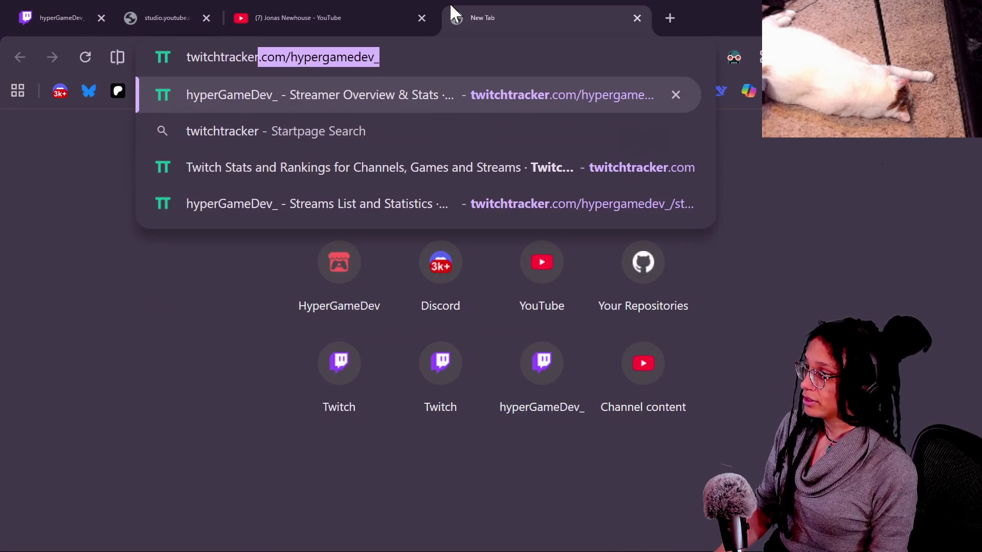
key("Return")
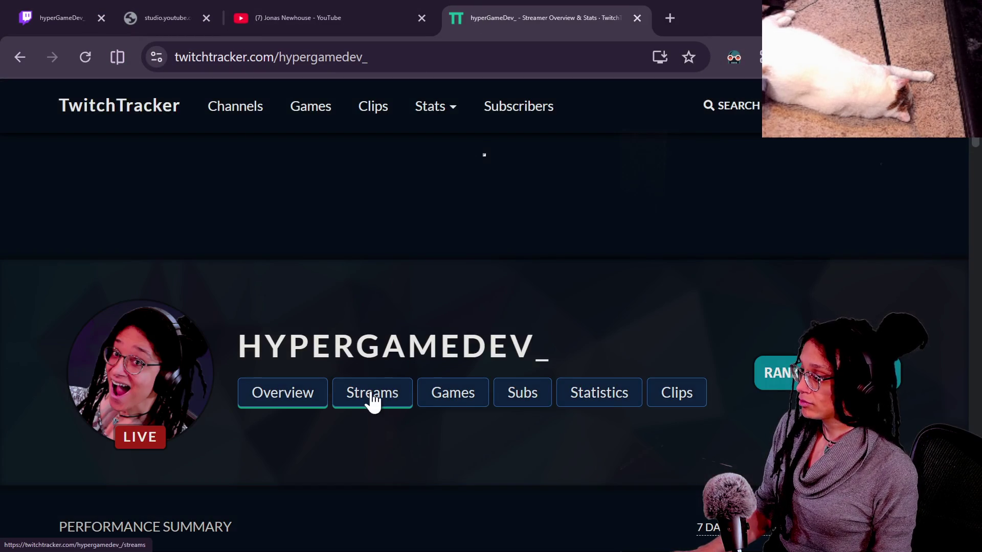
scroll(325, 404, "down", 10)
scroll(324, 403, "down", 5)
scroll(324, 403, "up", 15)
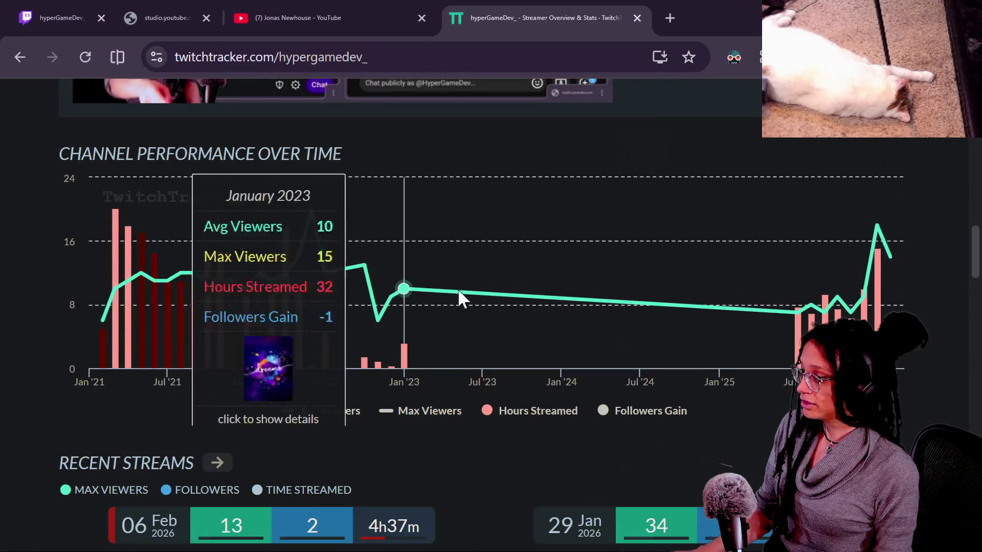
mouse_move(155, 422)
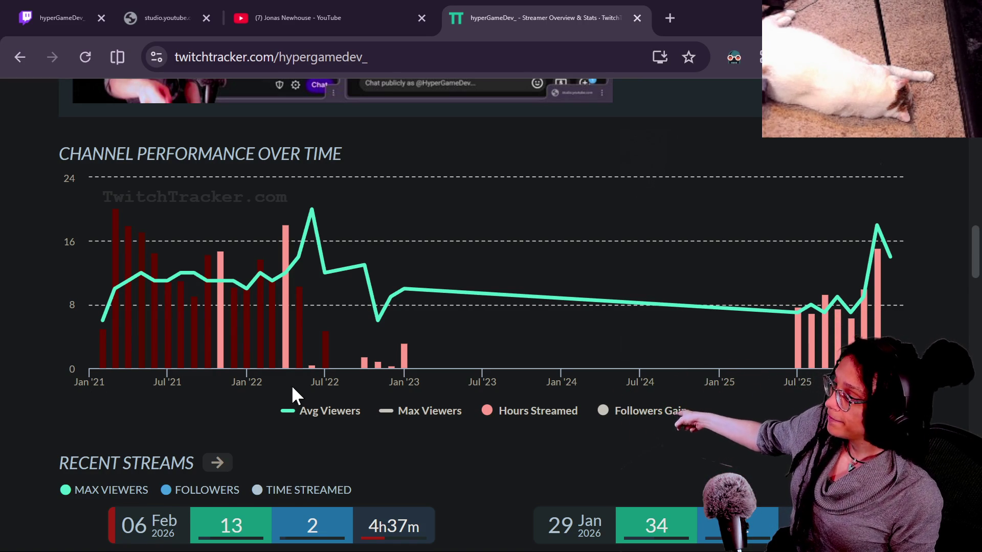
mouse_move(388, 371)
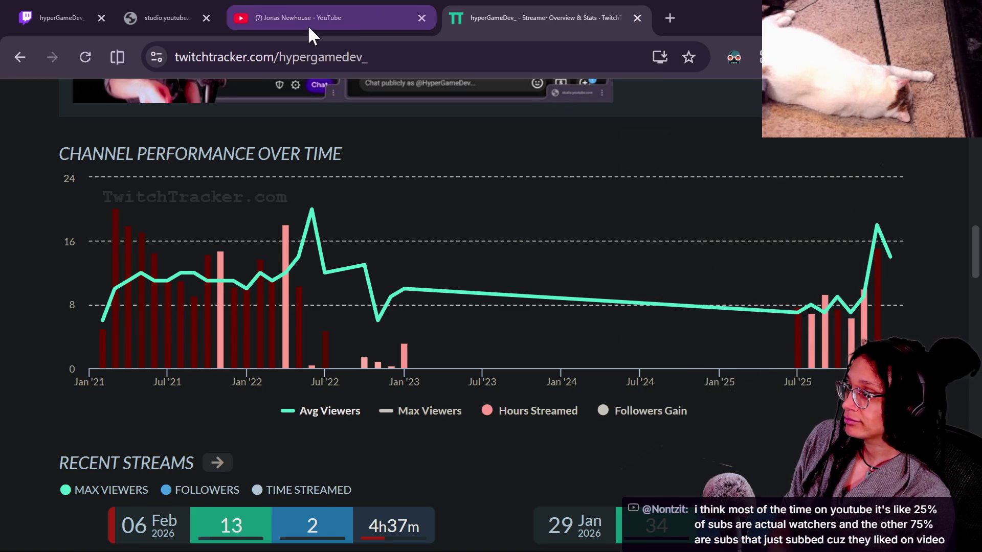
Close the TwitchTracker browser tab
left_click(637, 19)
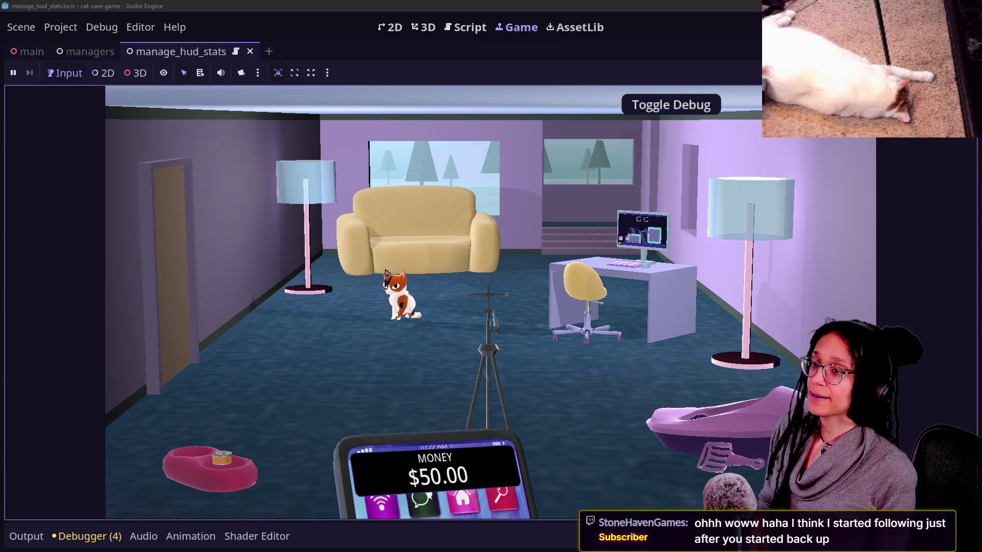
Bring up the Discord tab's 'Well, Rimworld Gave me Inspiration' thread and close the enlarged dog drawing
key("F8")
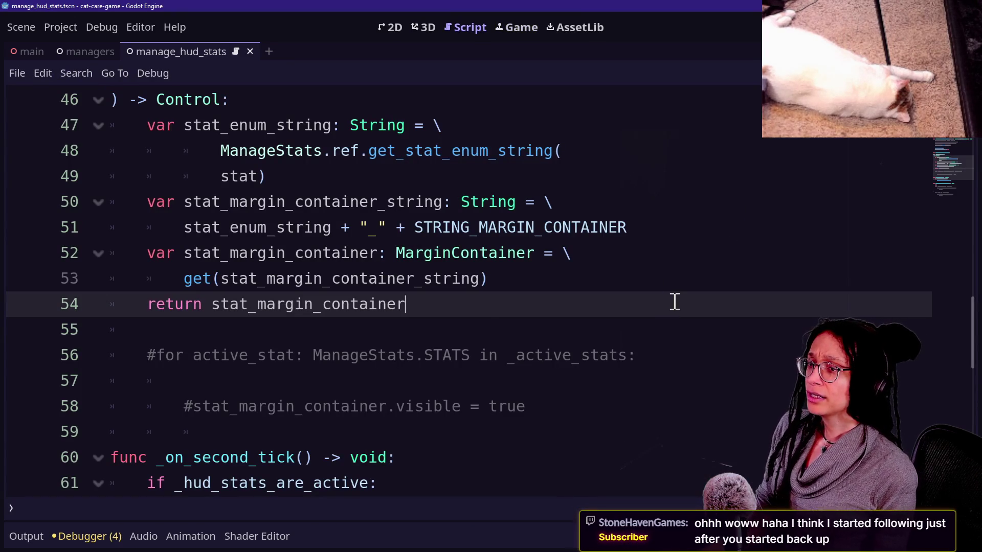
key("alt+Tab")
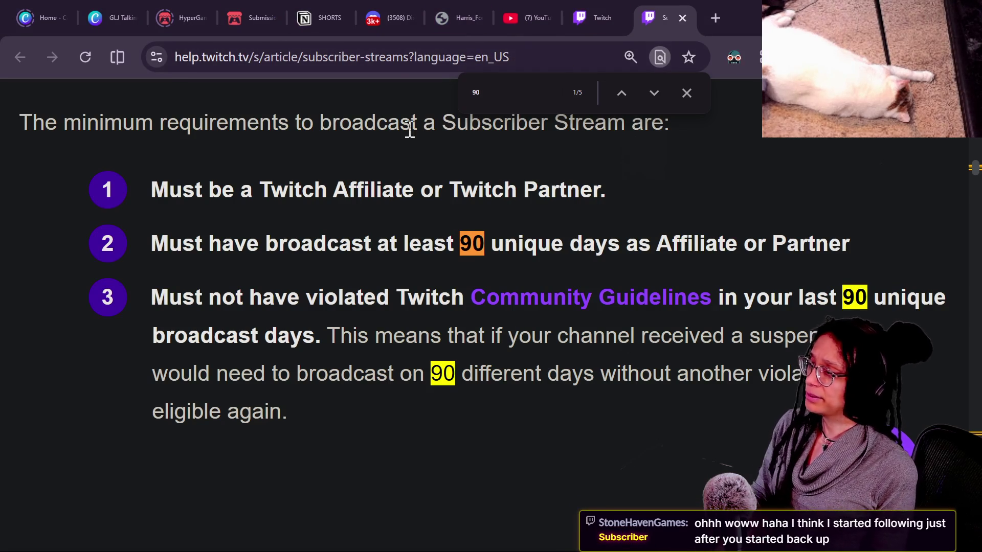
left_click(363, 29)
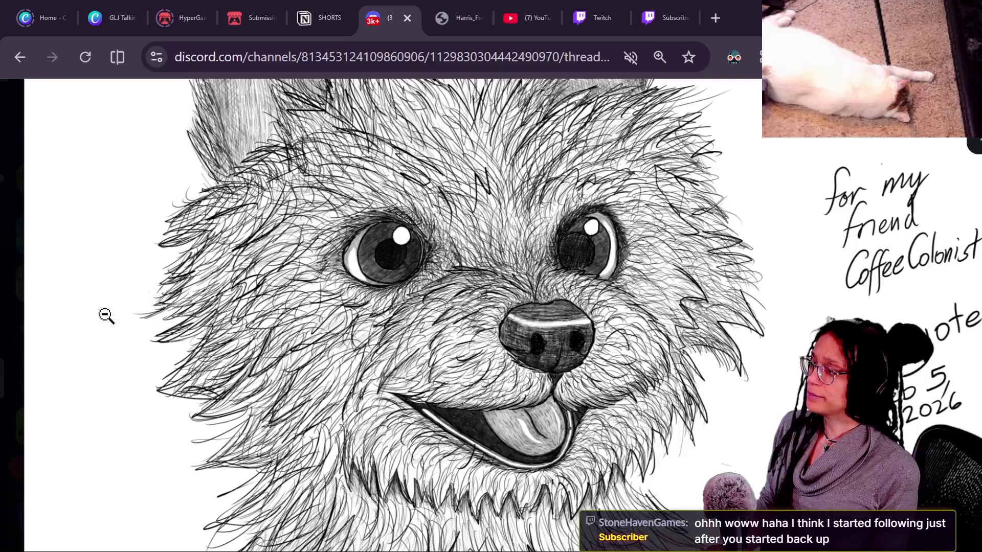
left_click(106, 316)
left_click(366, 92)
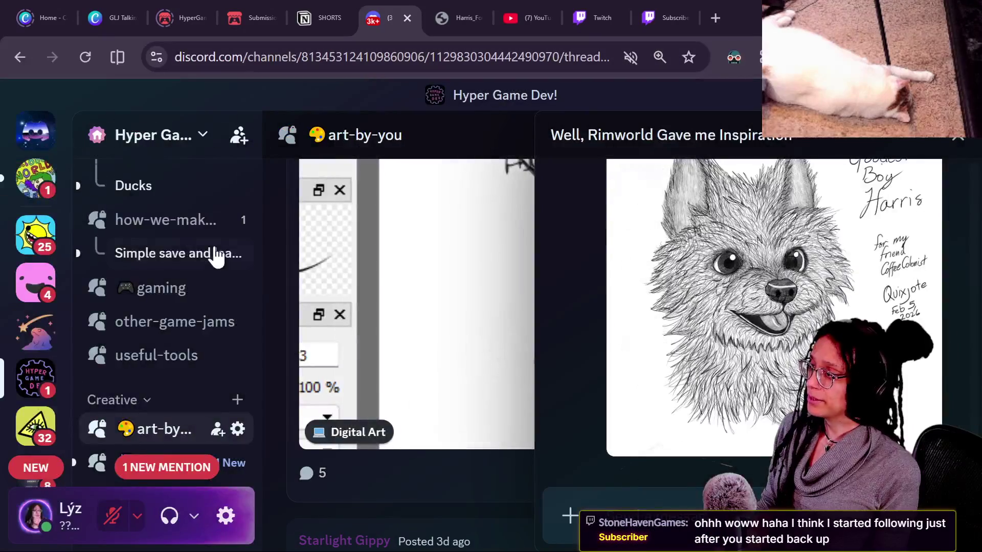
Open the Hyper Game Dev event list and the February Game Feedback Stream (SECRET) details
scroll(213, 255, "up", 10)
left_click(186, 333)
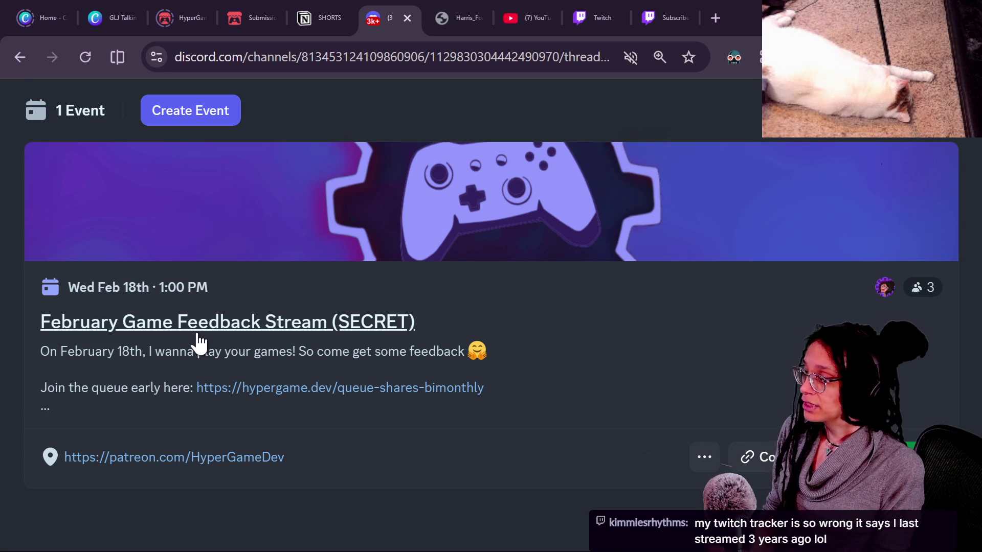
left_click(188, 363)
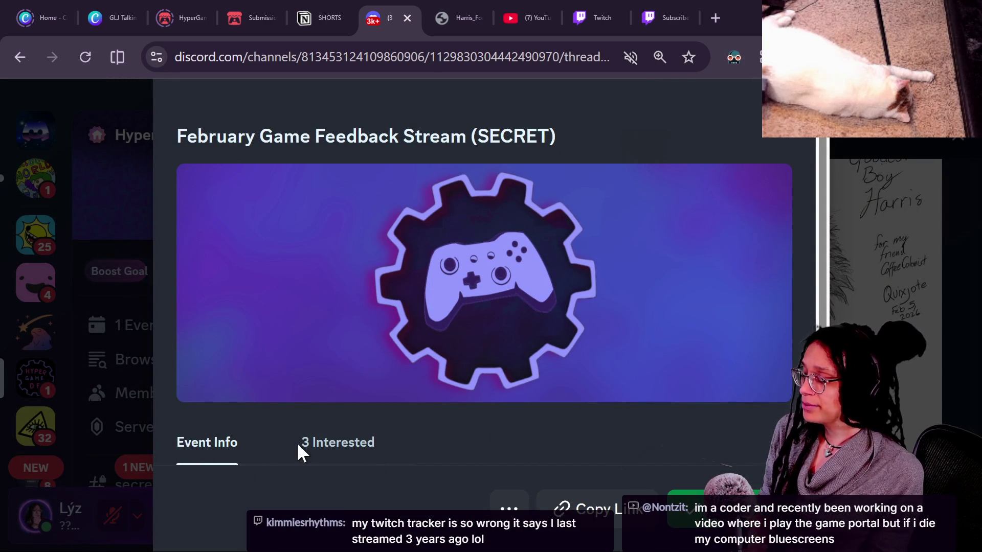
Zoom out to read the event description, then follow its hypergame.dev/queue-shares-bimonthly link
key("ctrl+minus")
key("ctrl+minus")
key("ctrl+minus")
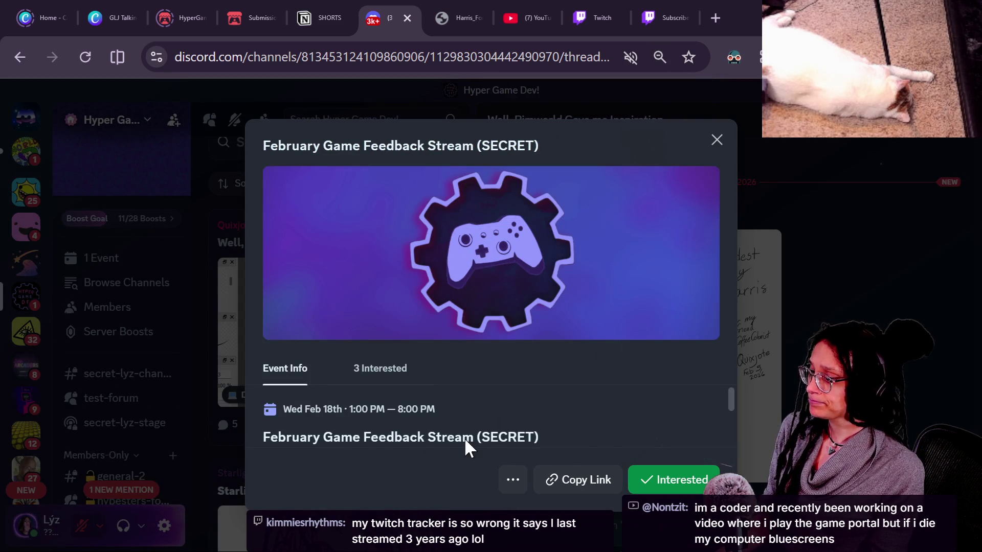
scroll(465, 439, "down", 5)
key("ctrl+minus")
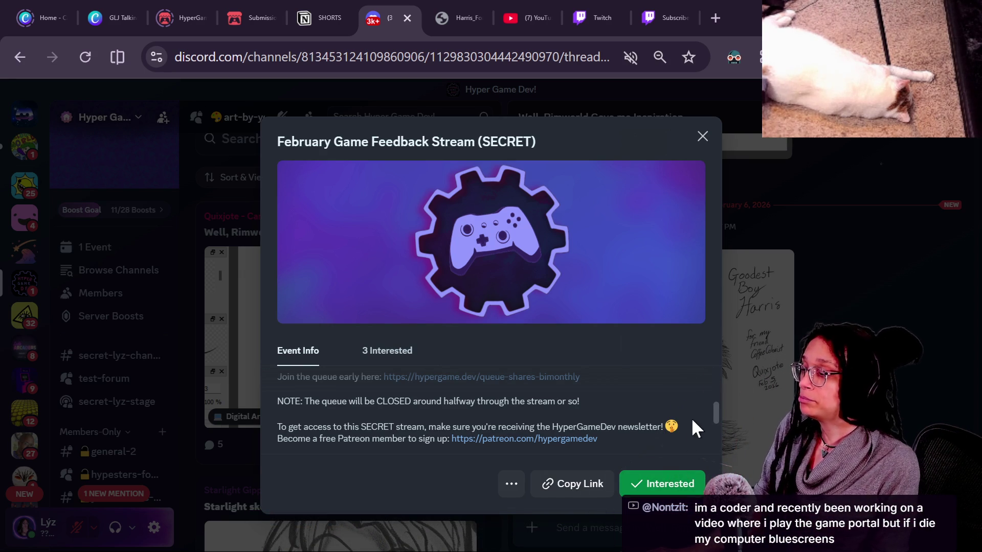
mouse_move(714, 409)
left_mouse_down()
mouse_move(711, 391)
mouse_move(711, 400)
left_mouse_up()
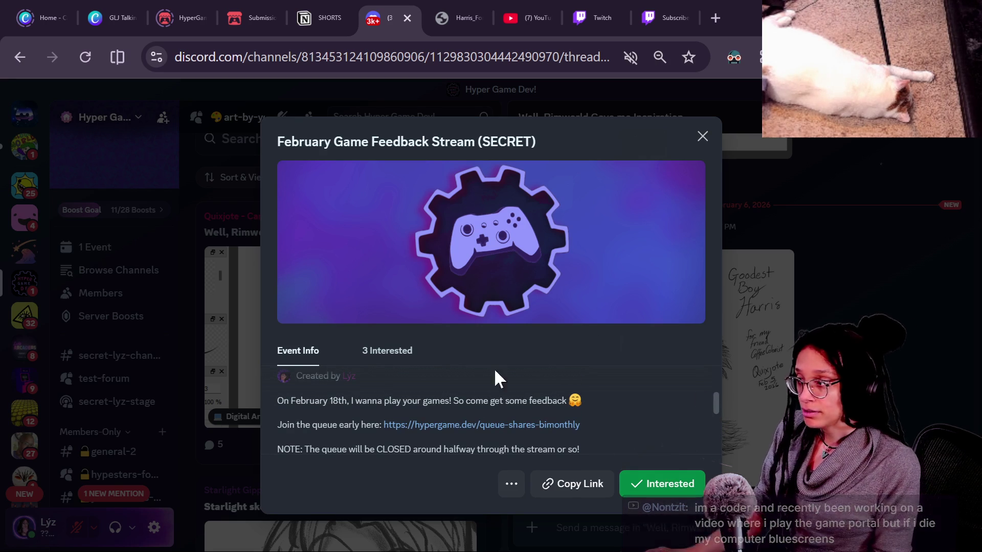
left_click(703, 136)
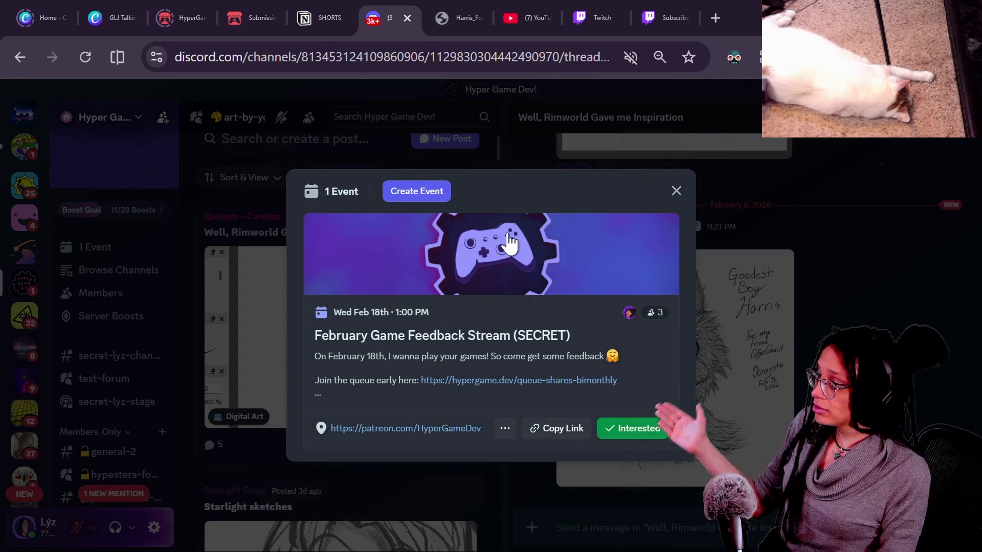
left_click(476, 383)
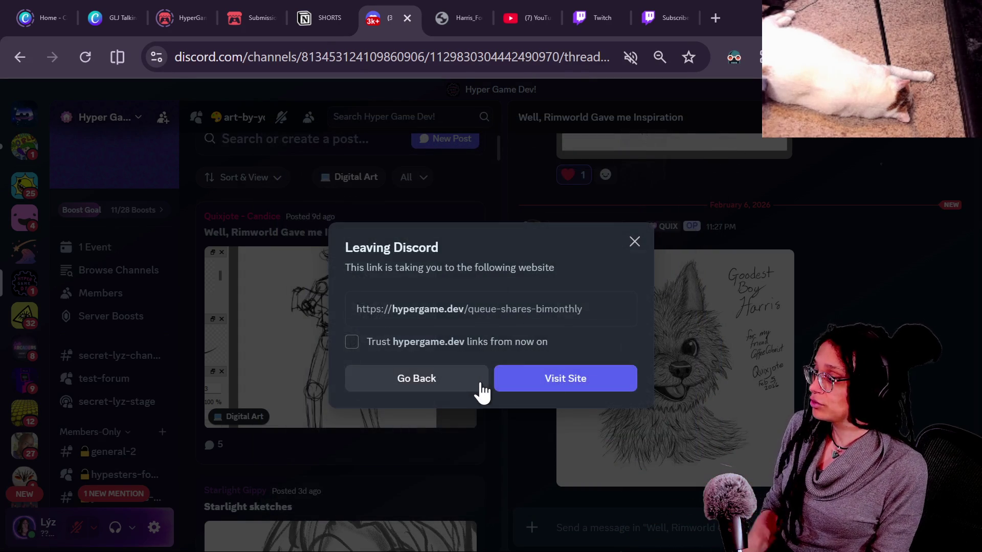
Visit the hypergame.dev queue page and highlight the last-Friday schedule and months in its Q&A
left_click(503, 384)
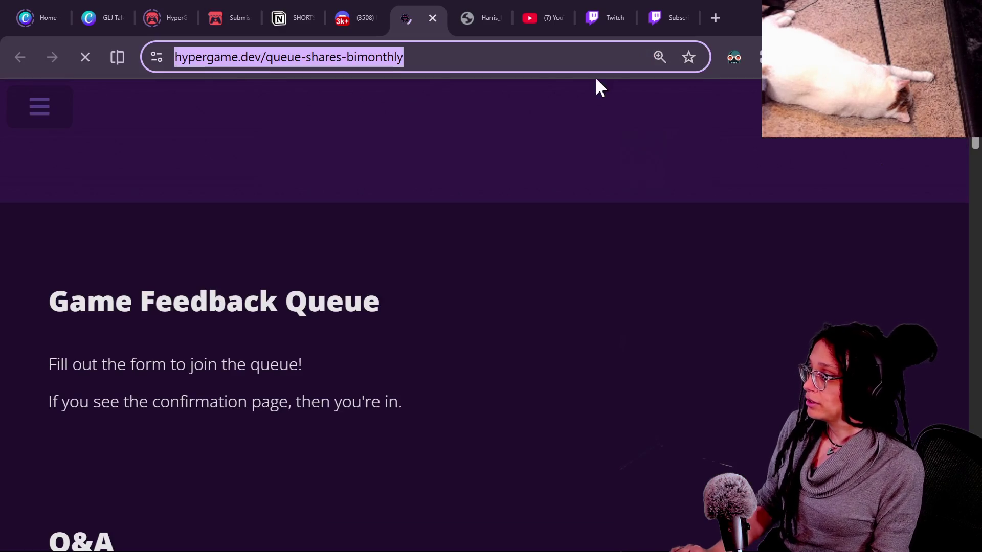
scroll(228, 351, "down", 5)
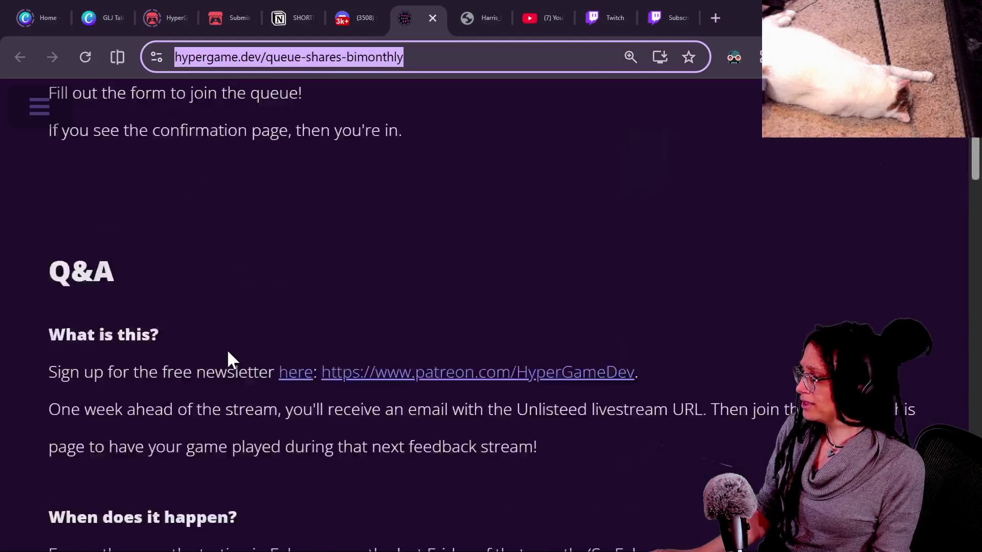
scroll(228, 352, "down", 3)
key("End")
left_click_drag(176, 337, 164, 337)
left_click_drag(137, 373, 502, 376)
mouse_move(169, 411)
left_mouse_down()
mouse_move(180, 376)
mouse_move(288, 425)
left_mouse_up()
left_click(182, 383)
left_click(455, 433)
Highlight 'Friday of that month' and the February-to-December months further down the Q&A
scroll(449, 425, "down", 2)
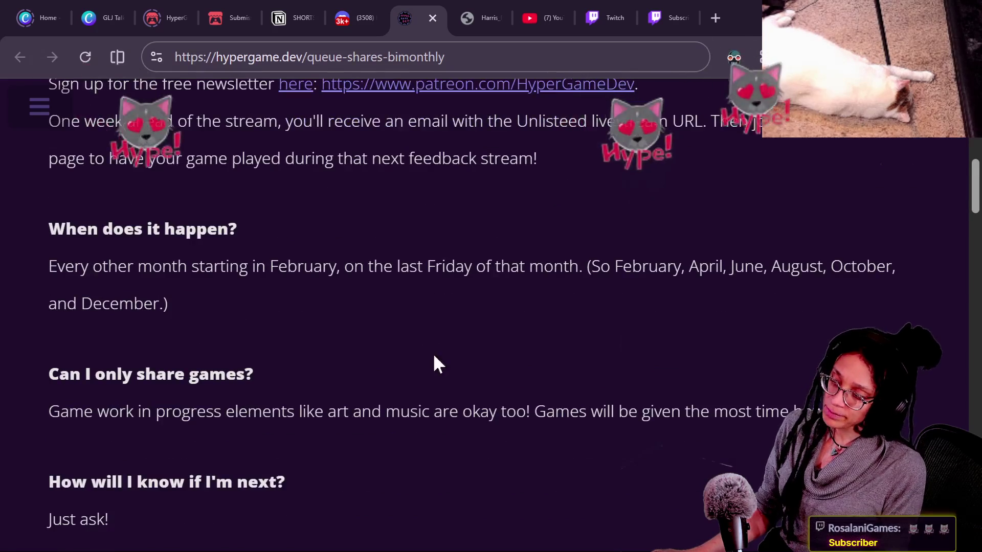
left_click_drag(424, 267, 587, 266)
left_click(591, 266)
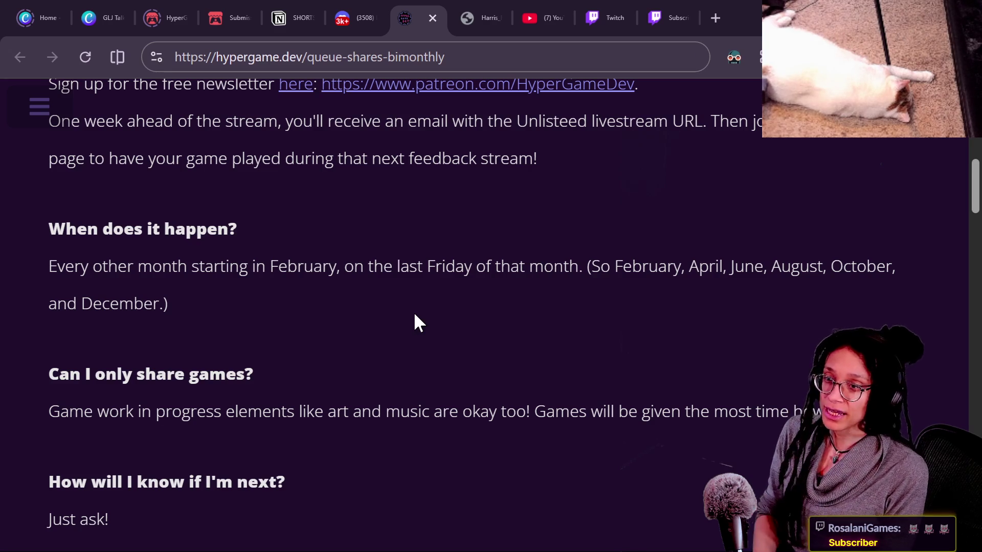
left_click_drag(307, 304, 296, 256)
left_click(160, 261)
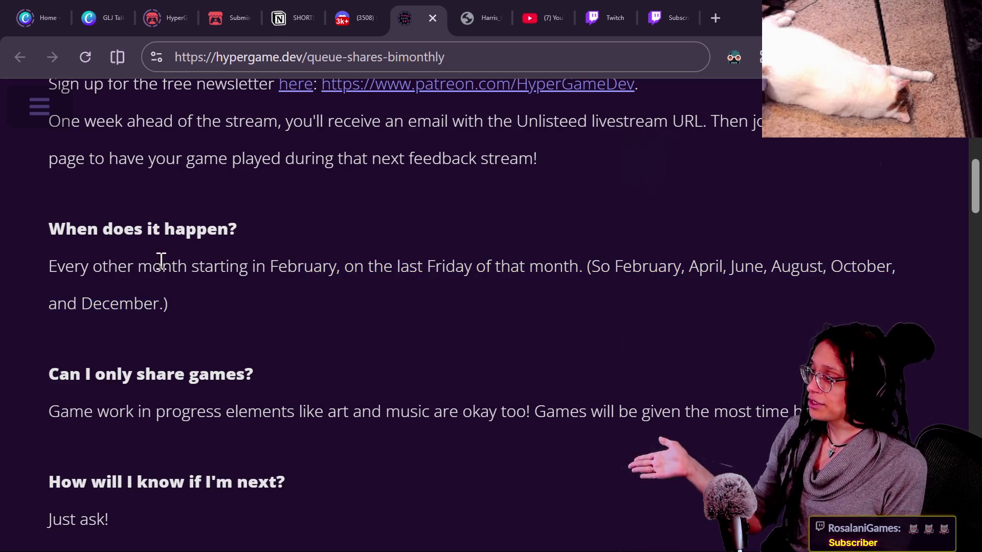
Copy the queue page URL and post it in both YouTube and Twitch chat
left_click(355, 61)
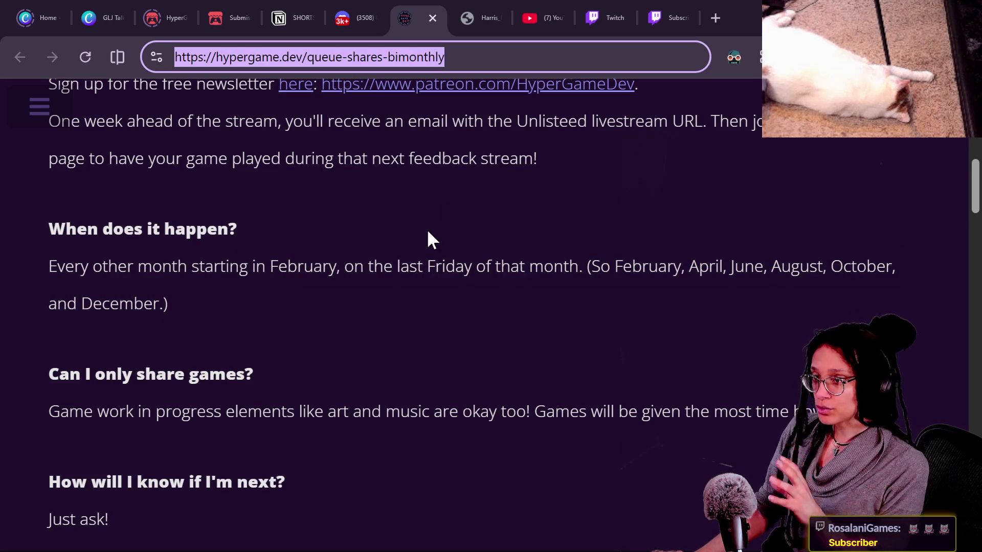
key("ctrl+c")
key("alt+Tab")
left_click(668, 511)
key("ctrl+v")
key("Return")
left_click(236, 491)
key("ctrl+v")
key("Return")
Return to the Discord tab and close the server's event list
key("alt+Tab")
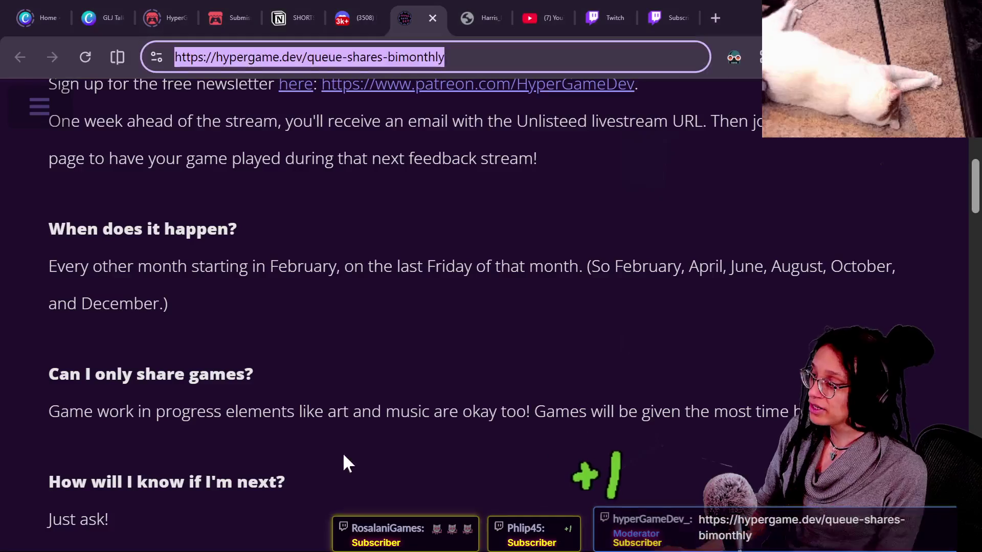
left_click(355, 19)
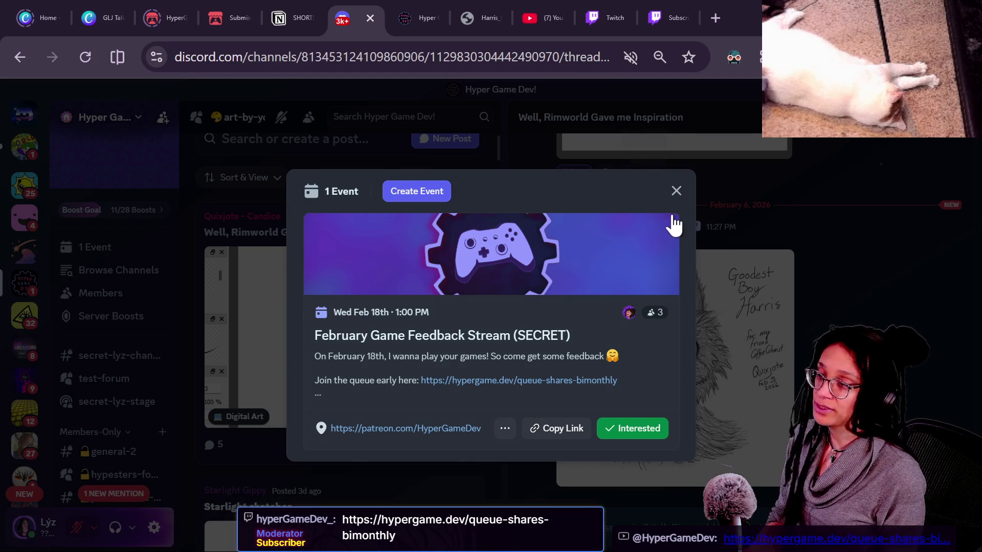
left_click(676, 191)
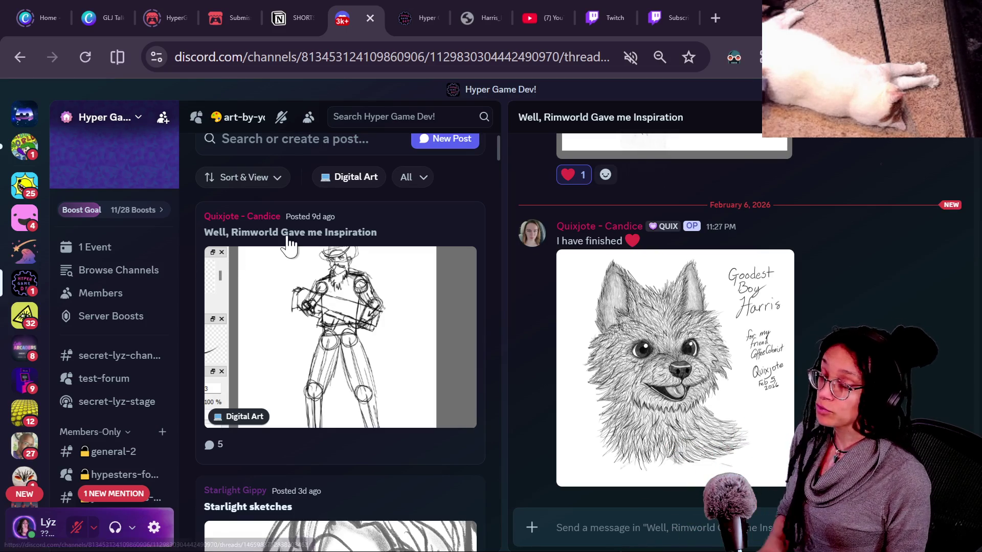
Return to Godot and select lines 44–51 of _get_control_node_from_stat
key("alt+Tab")
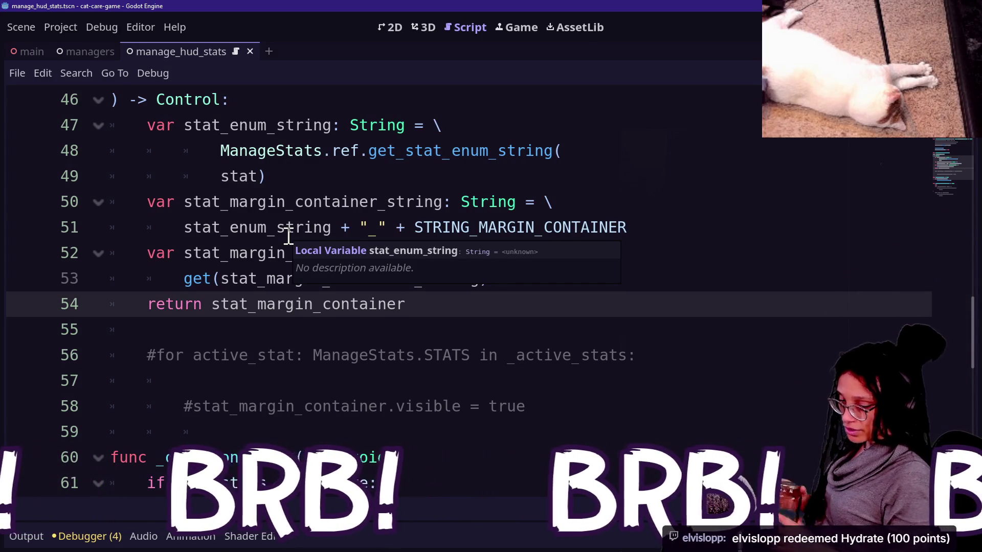
left_click_drag(288, 235, 418, 100)
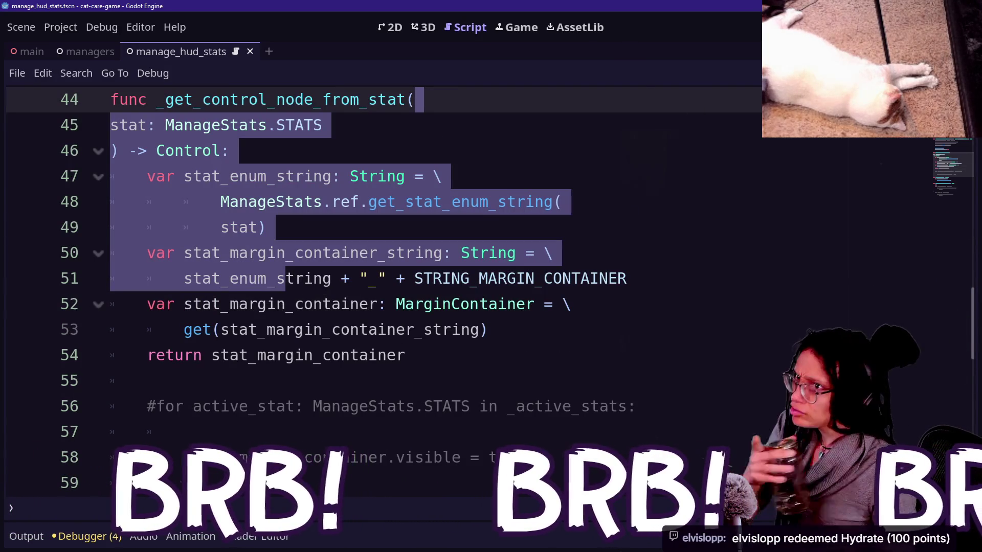